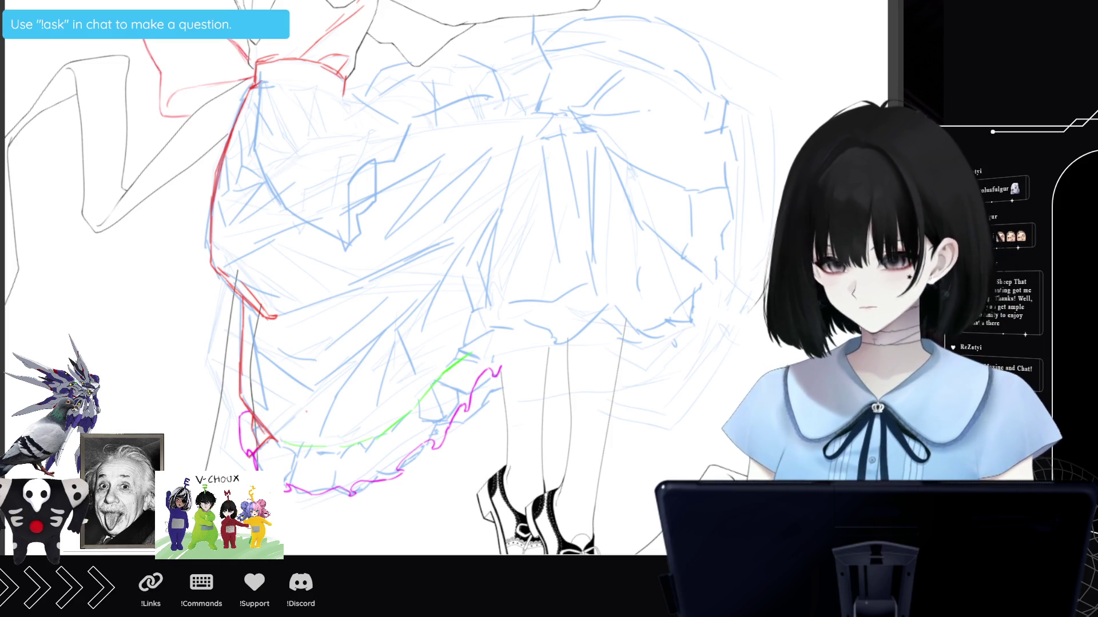
Erase the top tip of the magenta hem stroke and add two short ruffle strokes along the hem.
key("e")
left_click_drag(499, 369, 477, 380)
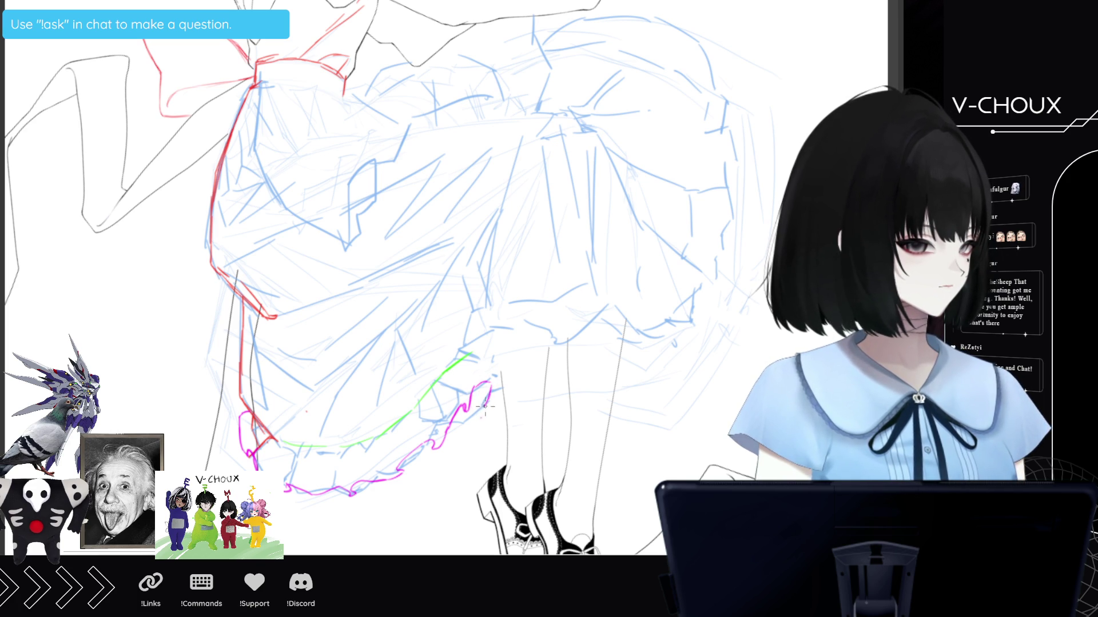
left_click_drag(486, 410, 505, 396)
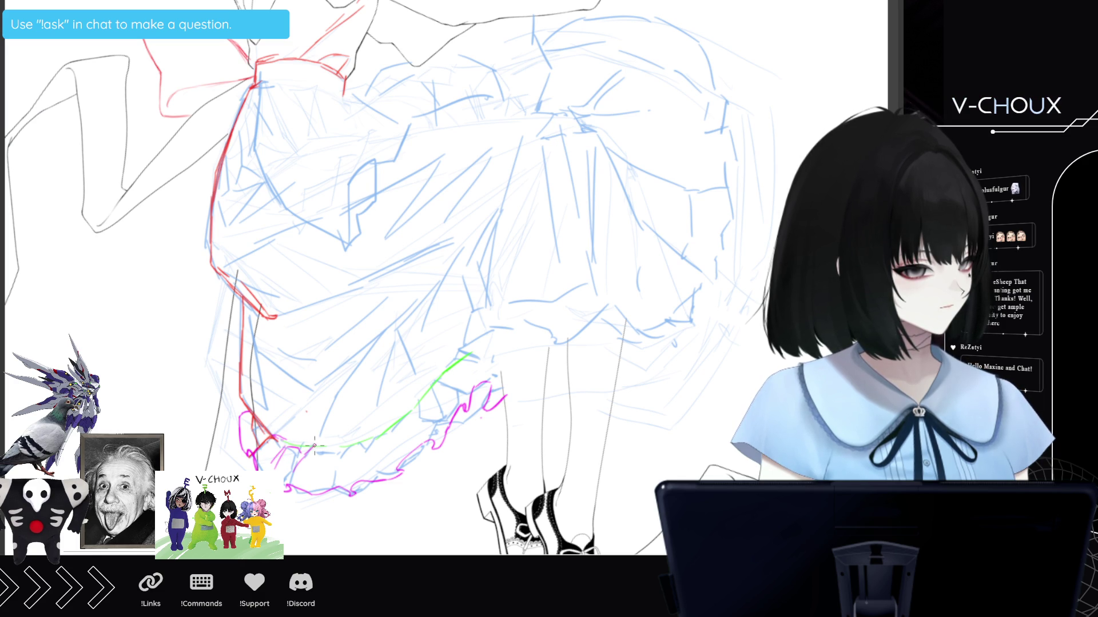
mouse_move(318, 474)
left_mouse_down()
mouse_move(327, 450)
mouse_move(347, 483)
left_mouse_up()
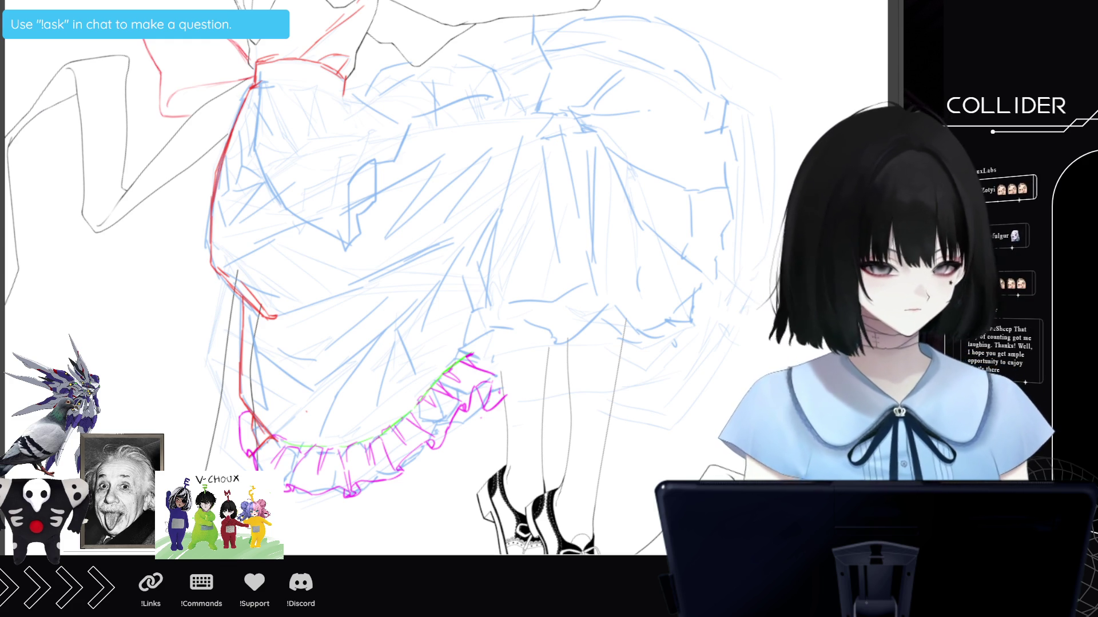
Hide the blue rough skirt sketch with Ctrl+Shift+H.
key("ctrl+shift+h")
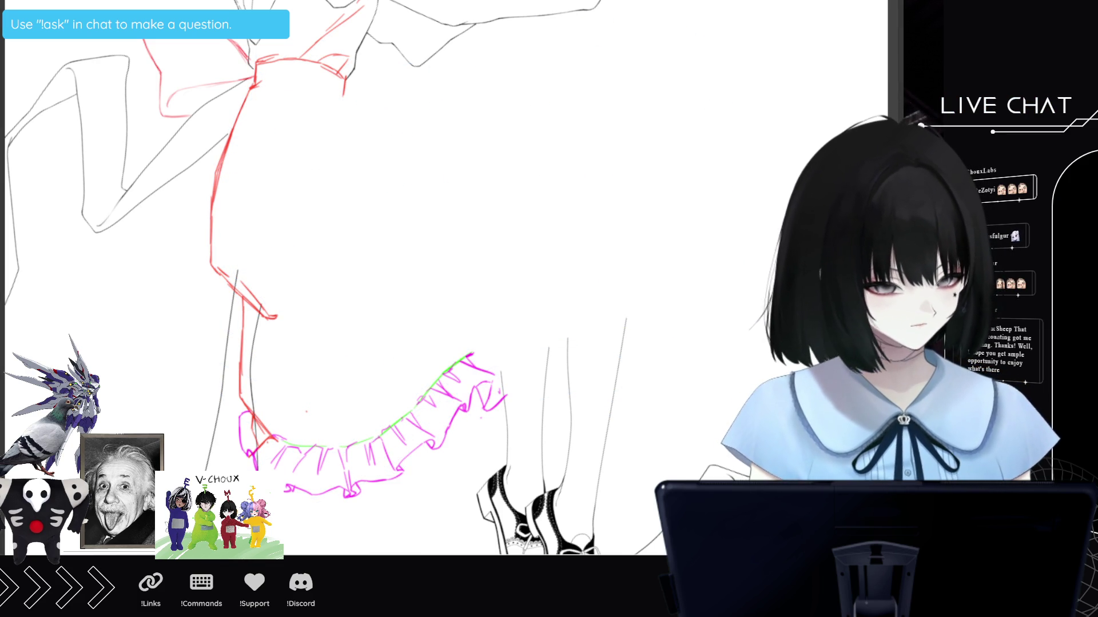
Review the dress reference photo, then return to the skirt drawing.
key("minus")
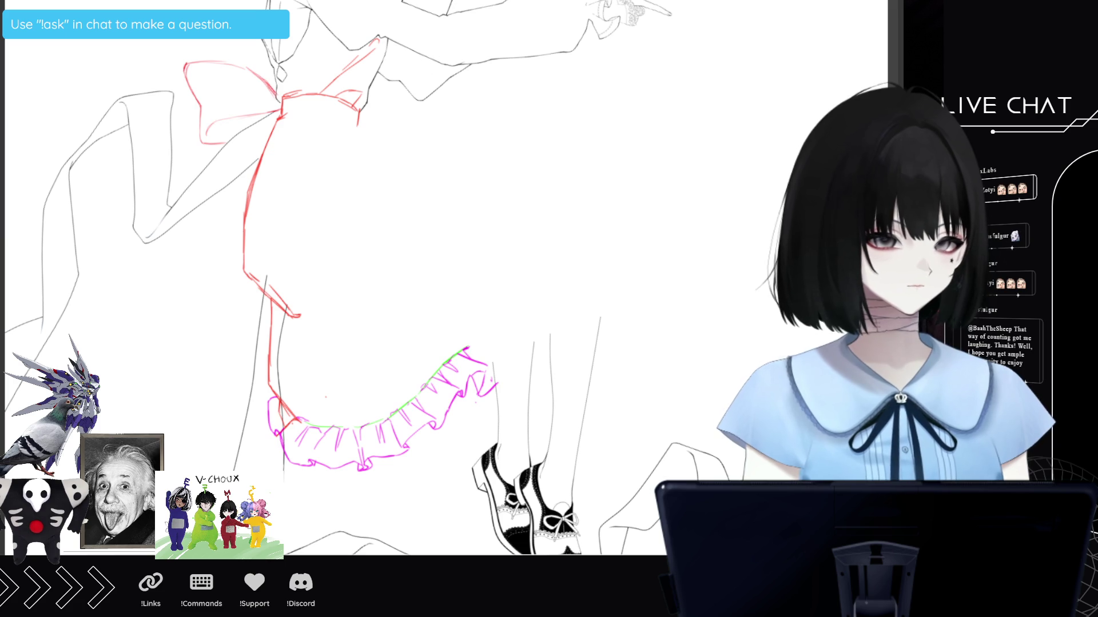
key("ctrl+Tab")
key("plus")
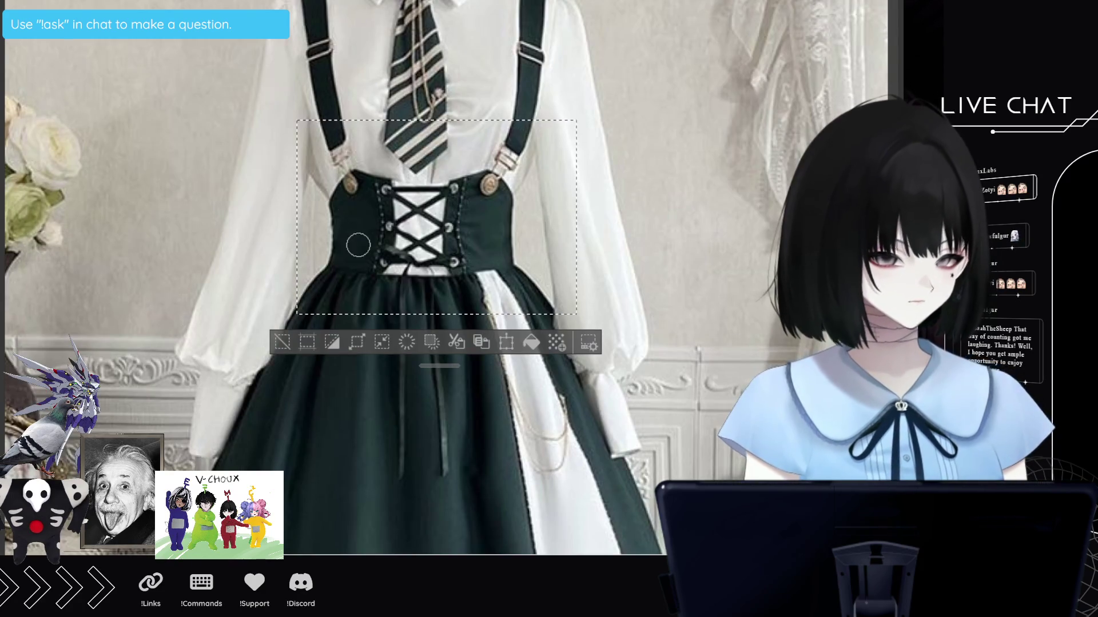
key("minus")
left_click(258, 322)
key("minus")
key("minus")
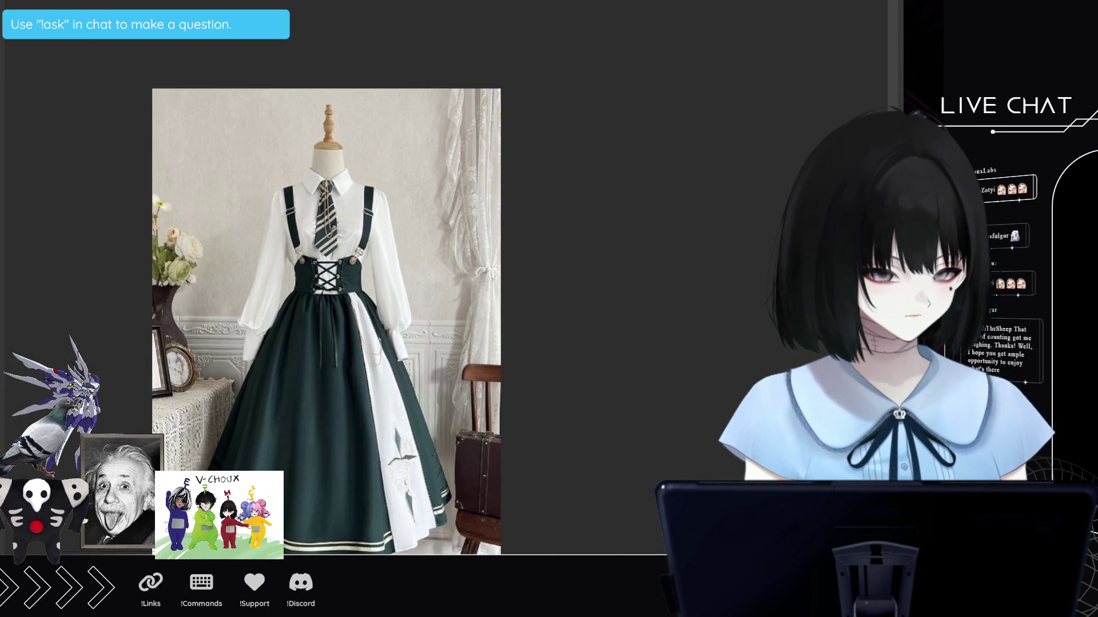
scroll(292, 384, "up", 3)
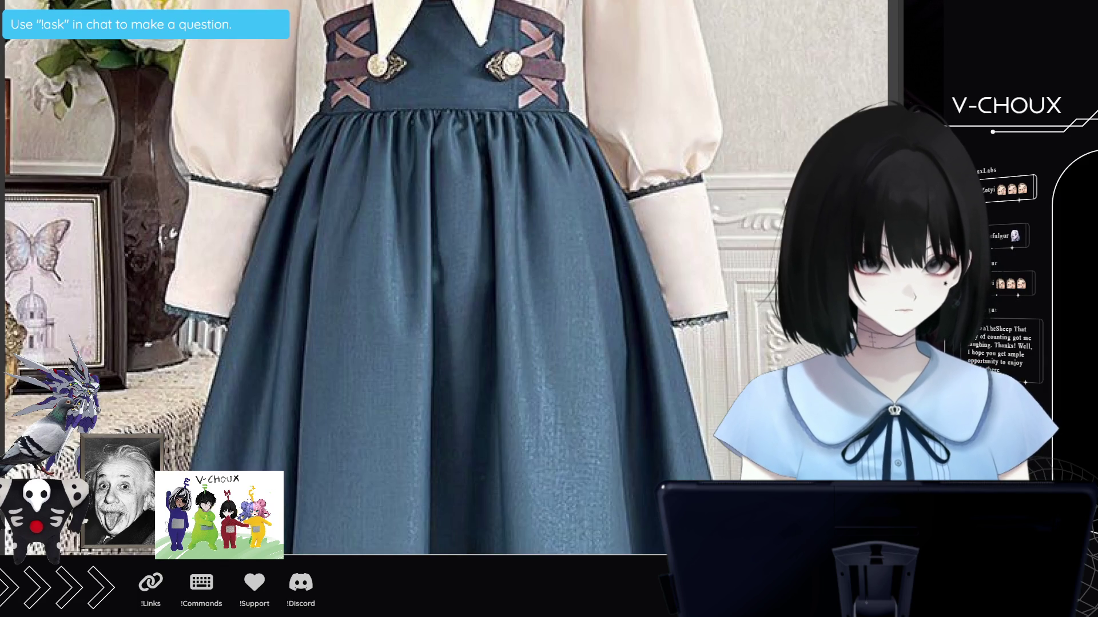
scroll(325, 237, "down", 3)
scroll(387, 450, "up", 3)
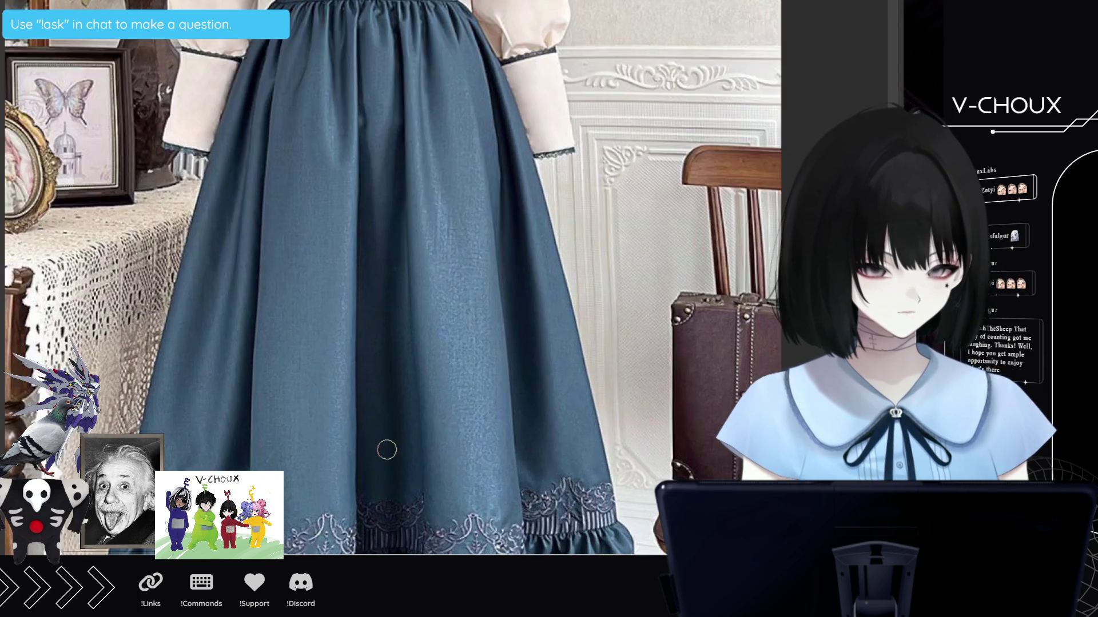
key("alt+Tab")
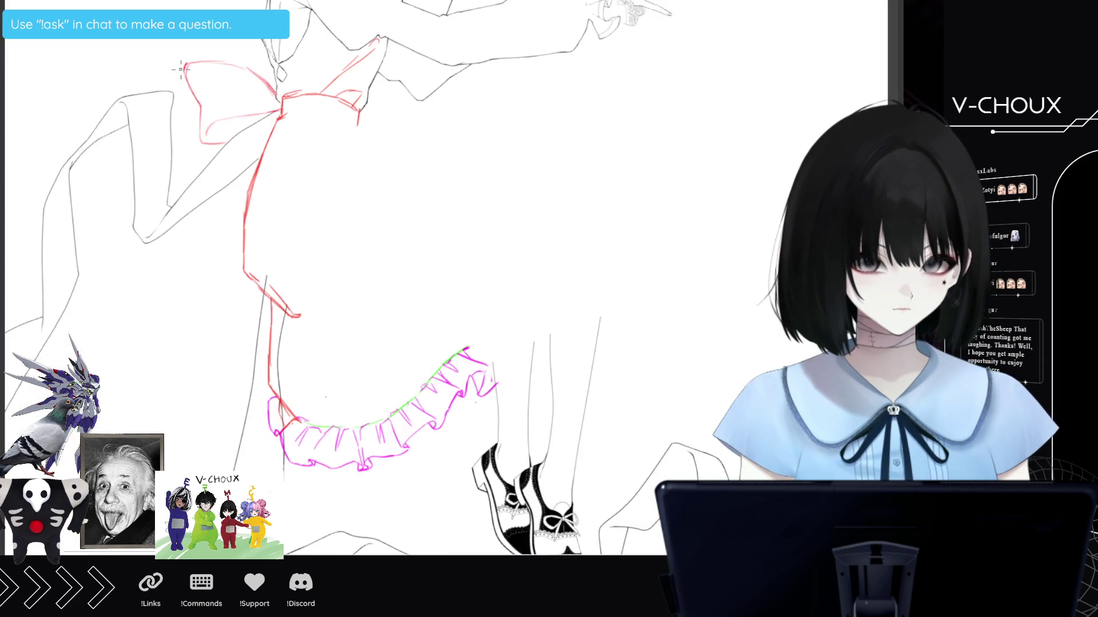
scroll(364, 454, "up", 3)
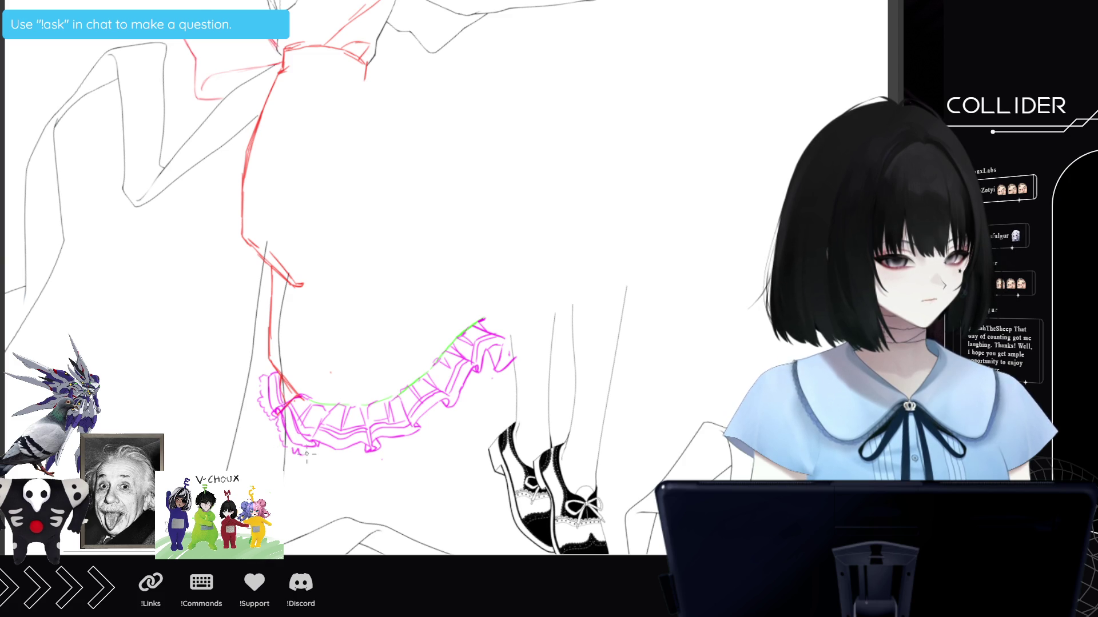
Extend a magenta frill stroke along the ruffle's lower edge near its right end.
left_click_drag(319, 450, 333, 457)
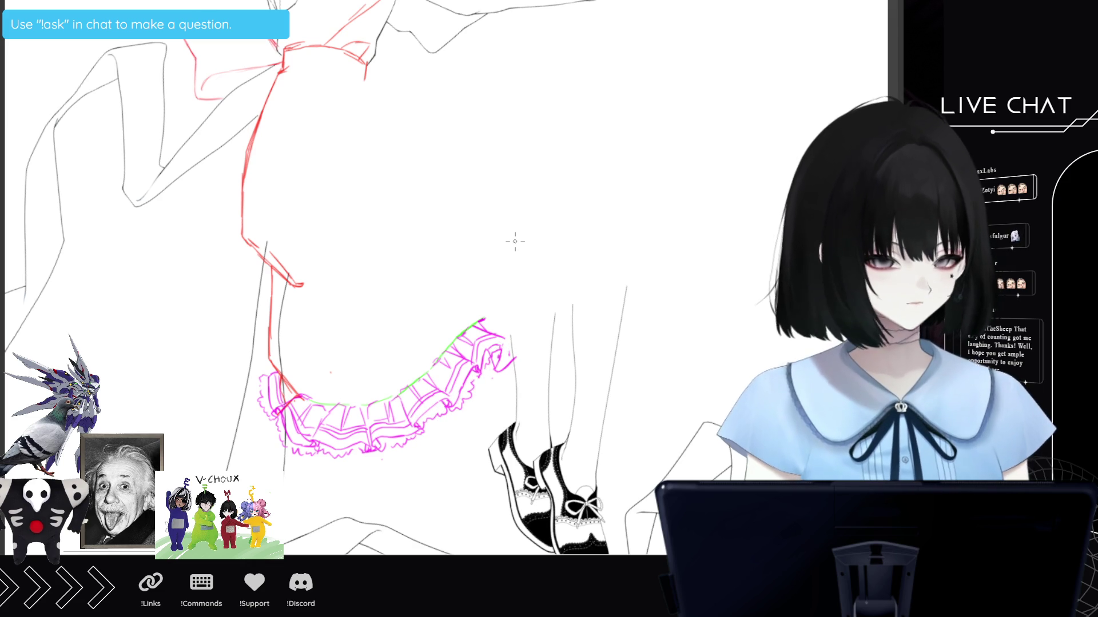
scroll(444, 220, "down", 3)
Extend the magenta fold line up the middle of the skirt.
scroll(571, 209, "up", 1)
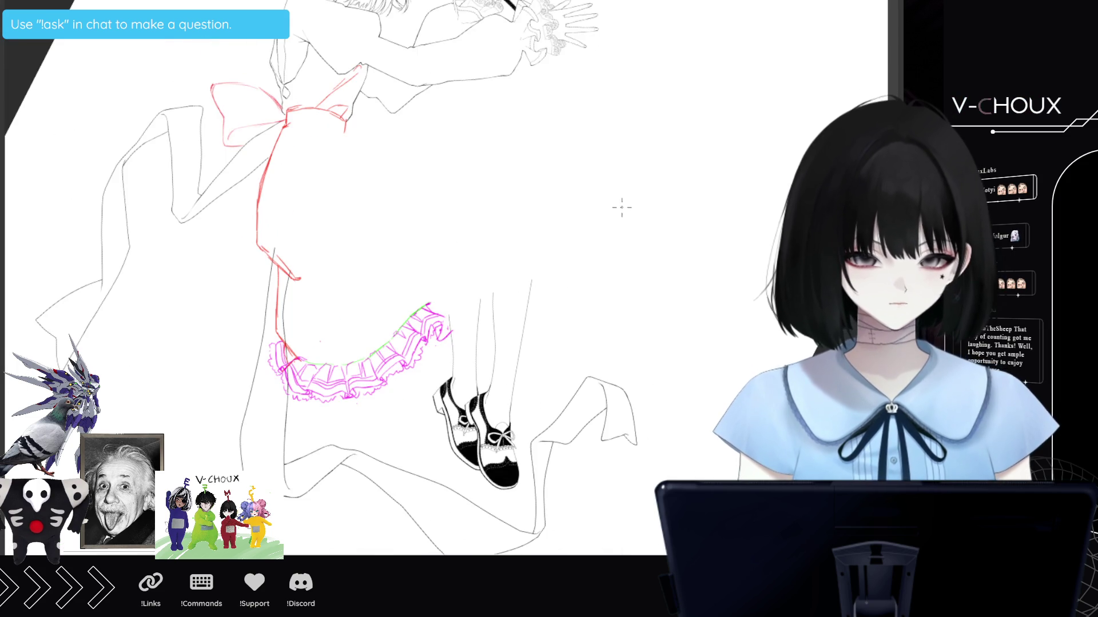
scroll(657, 230, "up", 2)
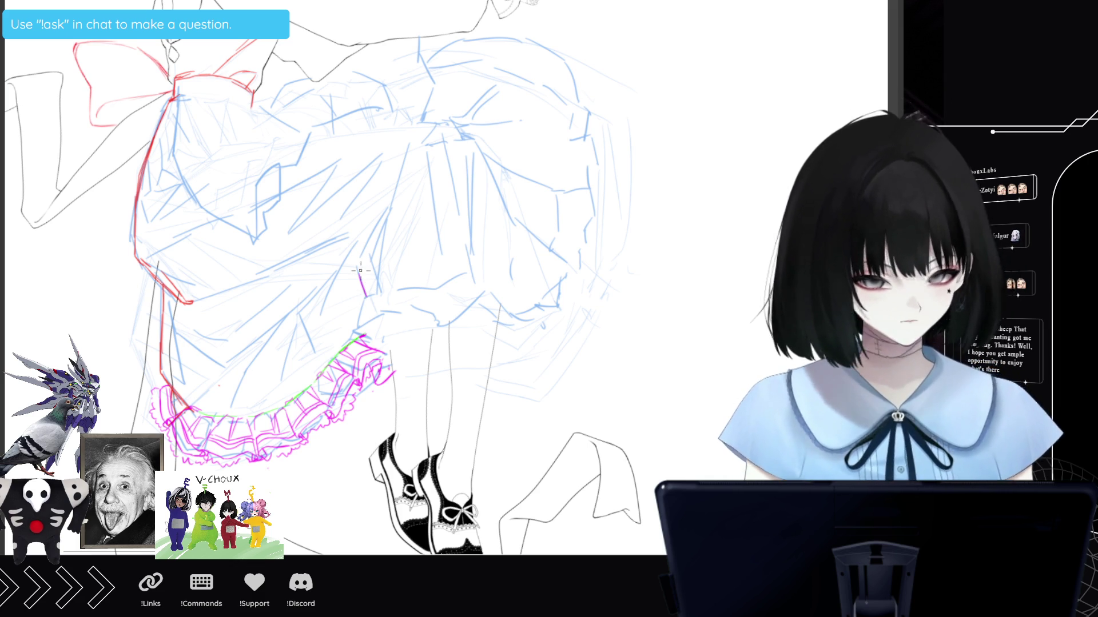
left_click_drag(358, 267, 389, 212)
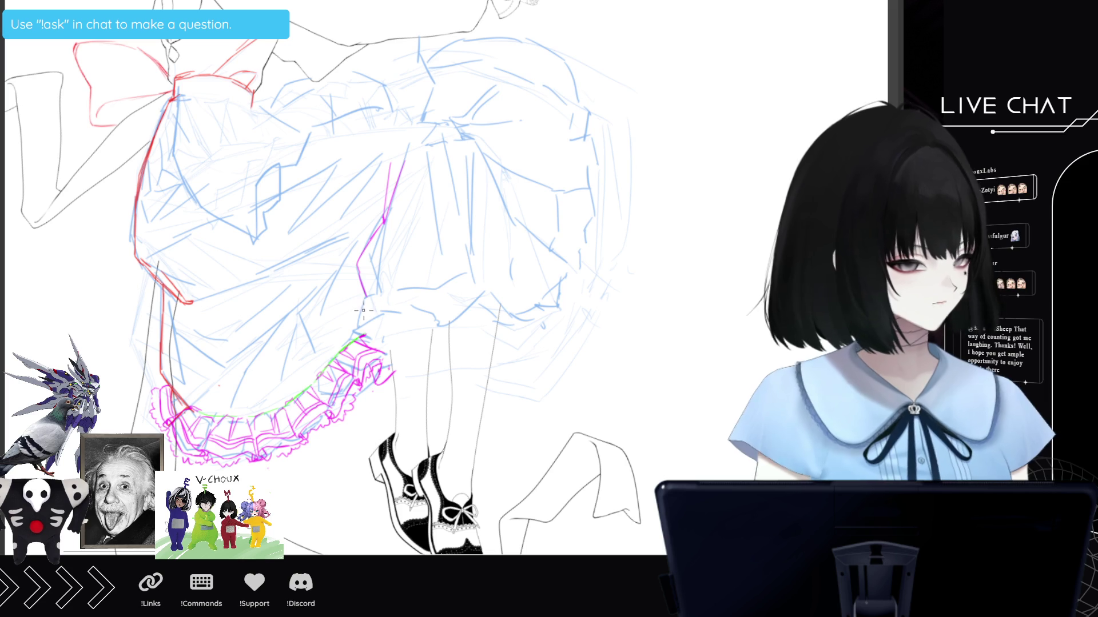
Draw a green line across the lower skirt and a magenta line down its right side.
left_click_drag(364, 307, 430, 285)
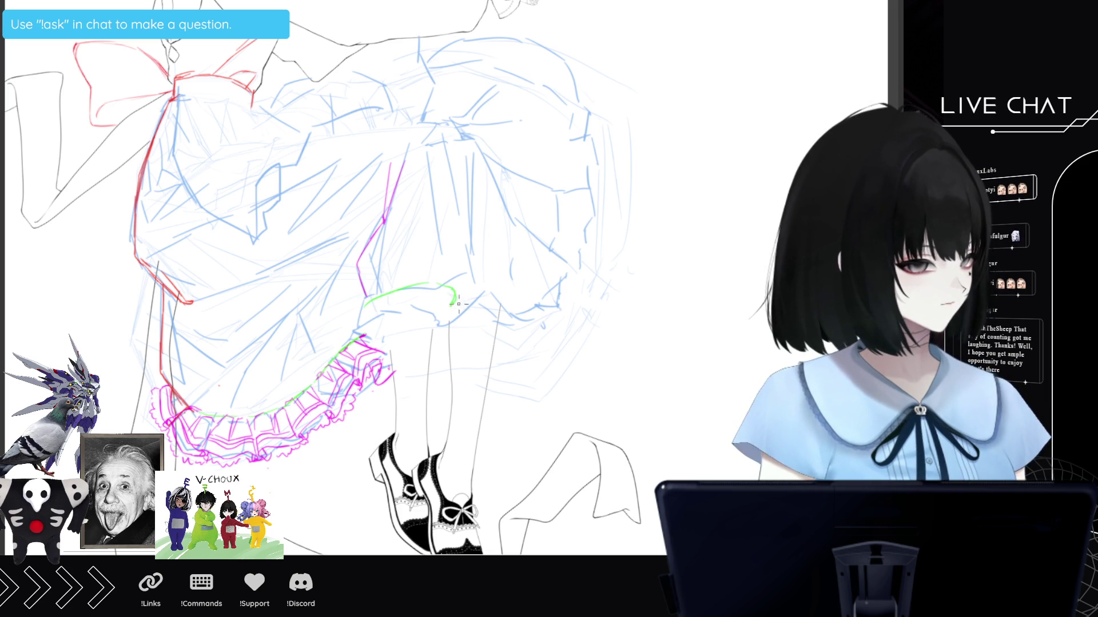
left_click_drag(452, 305, 559, 271)
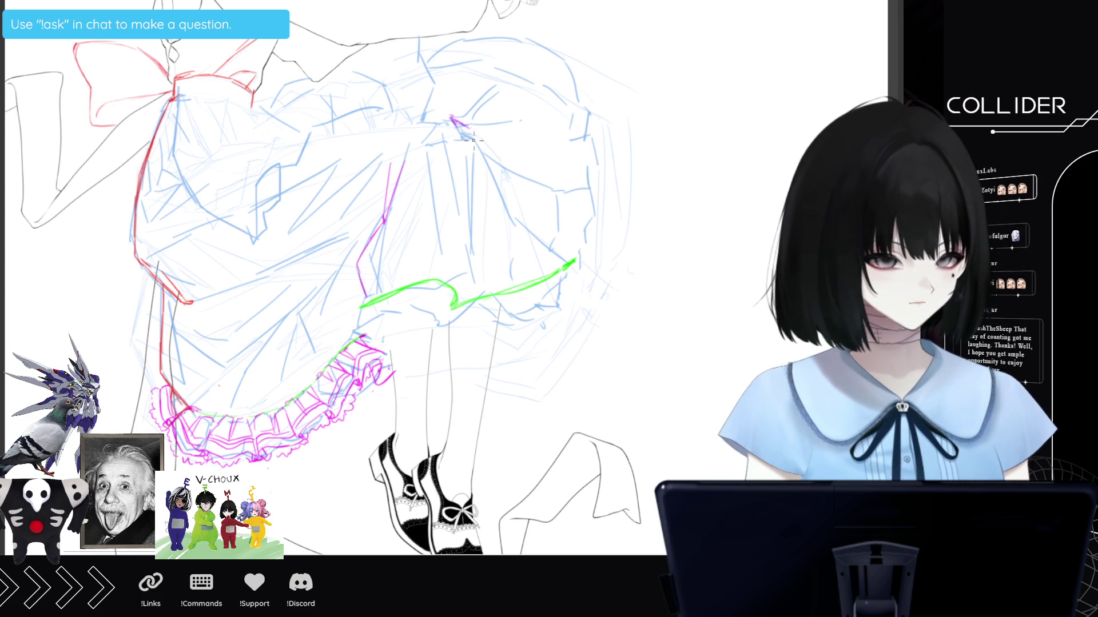
left_click_drag(479, 145, 513, 220)
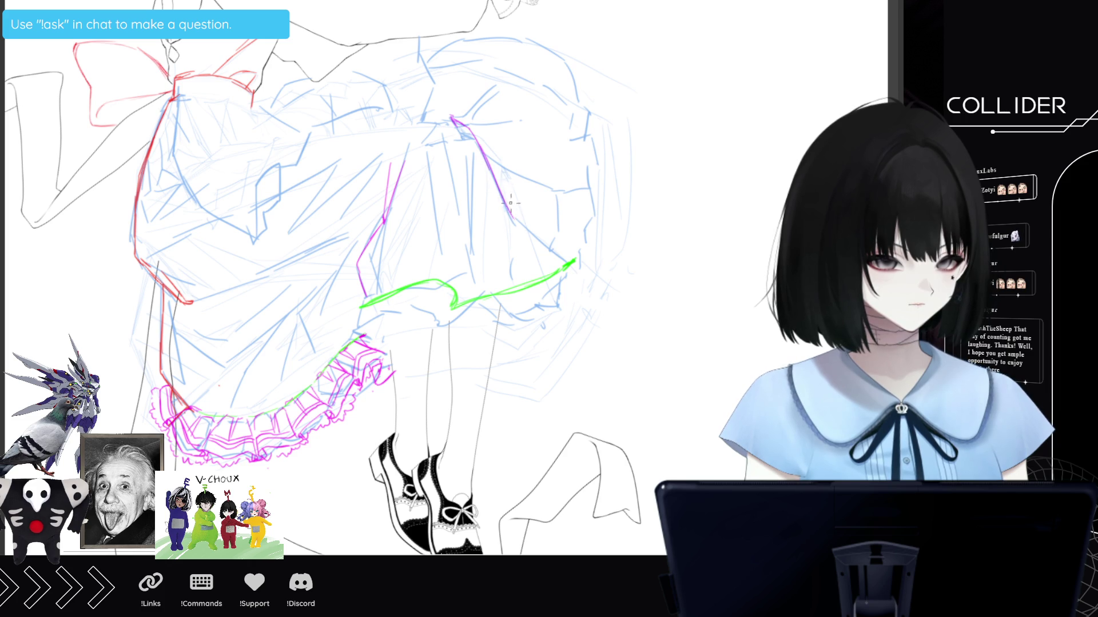
Draw three magenta fold strokes down the skirt's upper right toward the green line's end.
left_click_drag(467, 130, 534, 216)
left_click_drag(480, 137, 532, 228)
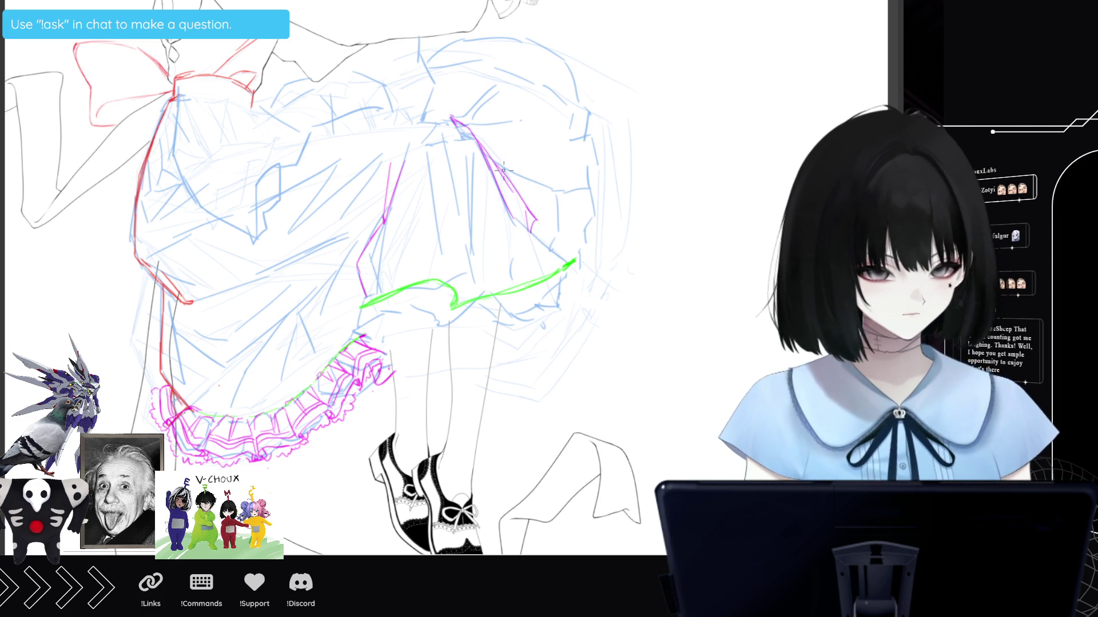
left_click_drag(491, 155, 554, 228)
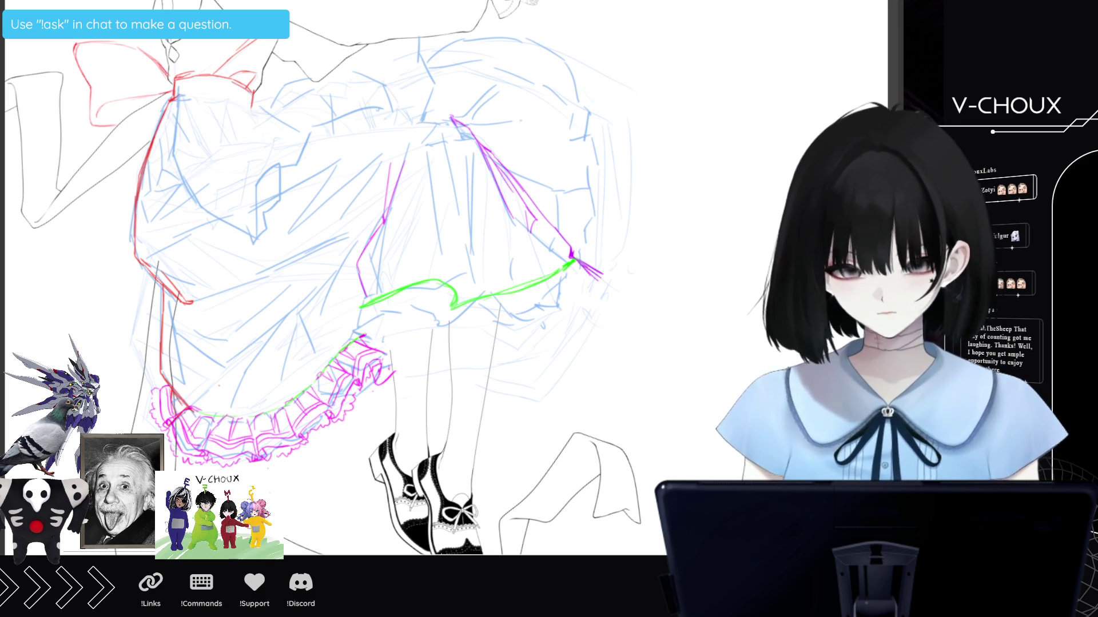
Outline the skirt top and right edge in green, and add a magenta stroke along the right edge.
left_click_drag(428, 69, 508, 65)
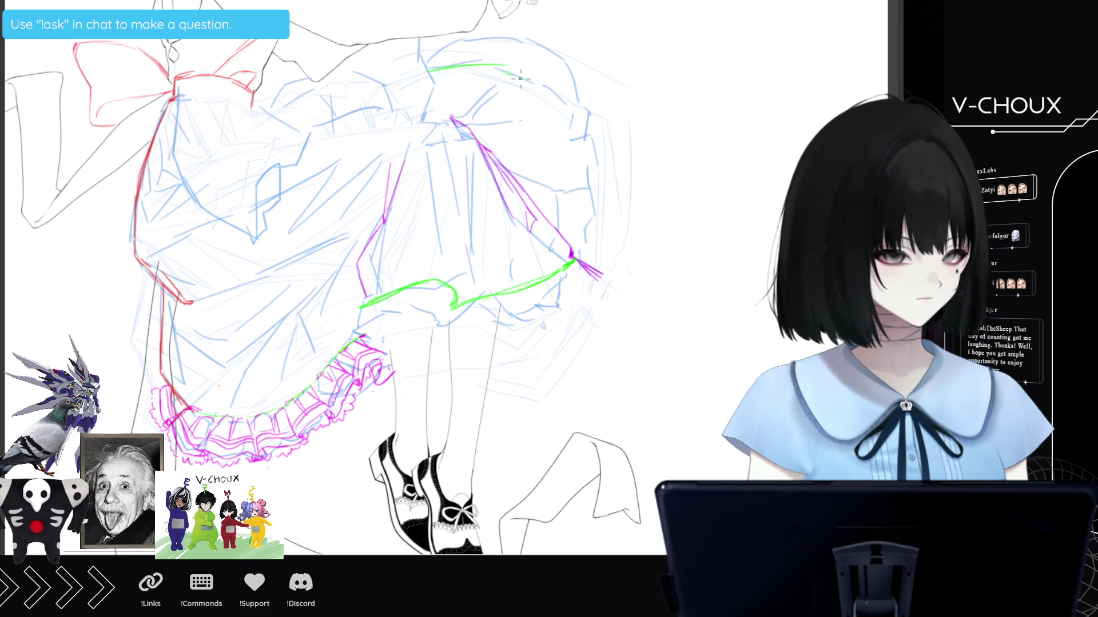
left_click_drag(558, 102, 569, 114)
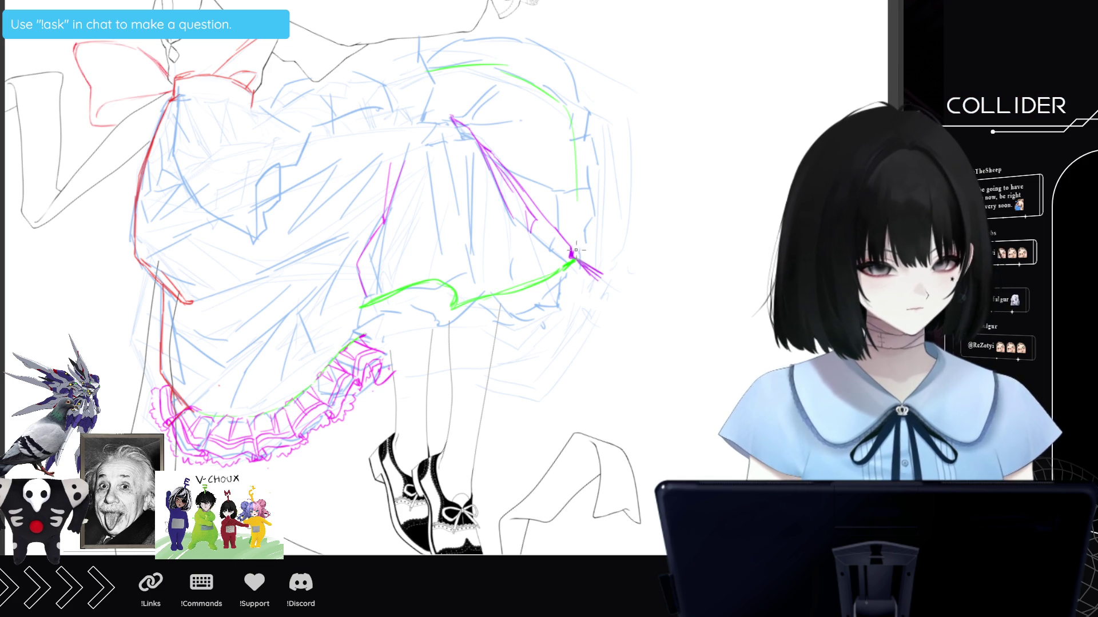
left_click_drag(582, 229, 570, 120)
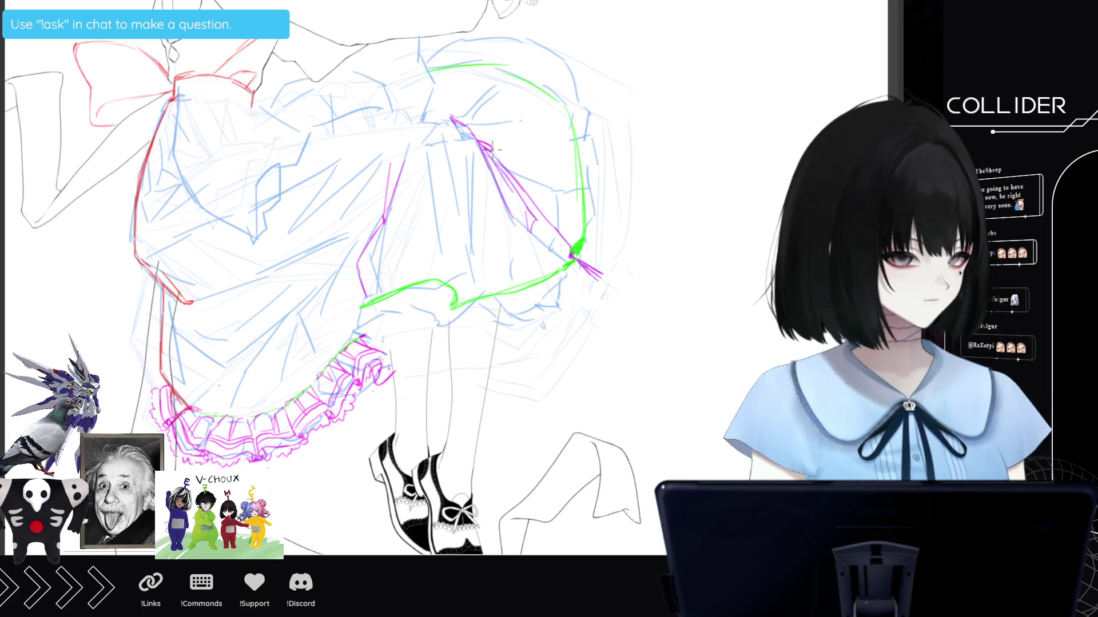
left_click_drag(498, 154, 554, 227)
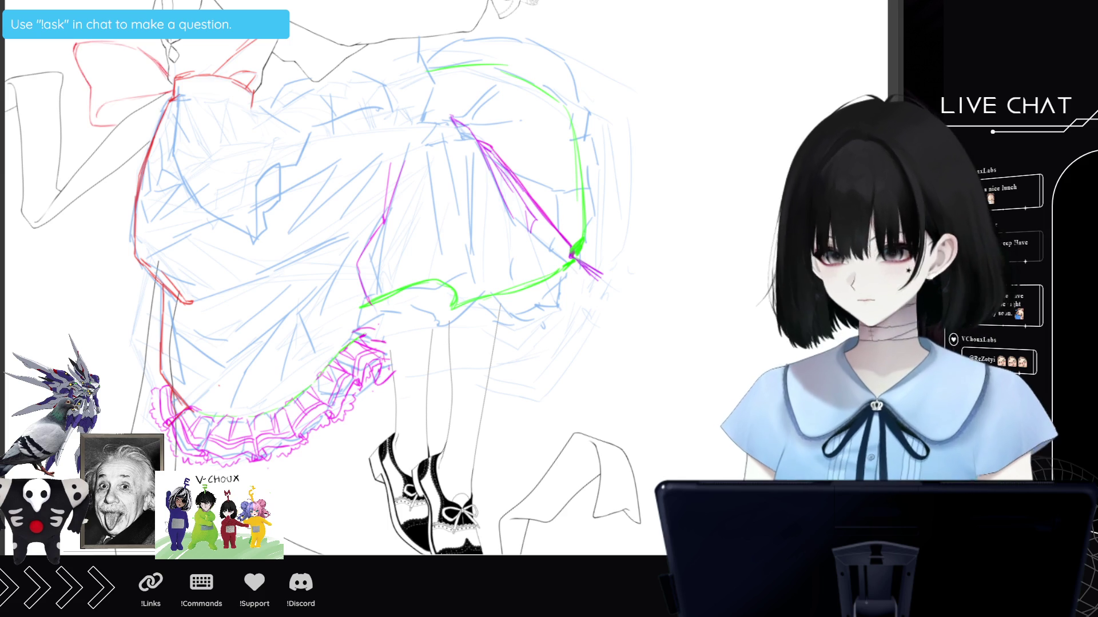
Lasso the central fold lines, move them slightly right and down, and deselect.
mouse_move(396, 243)
left_mouse_down()
mouse_move(421, 175)
mouse_move(396, 311)
left_mouse_up()
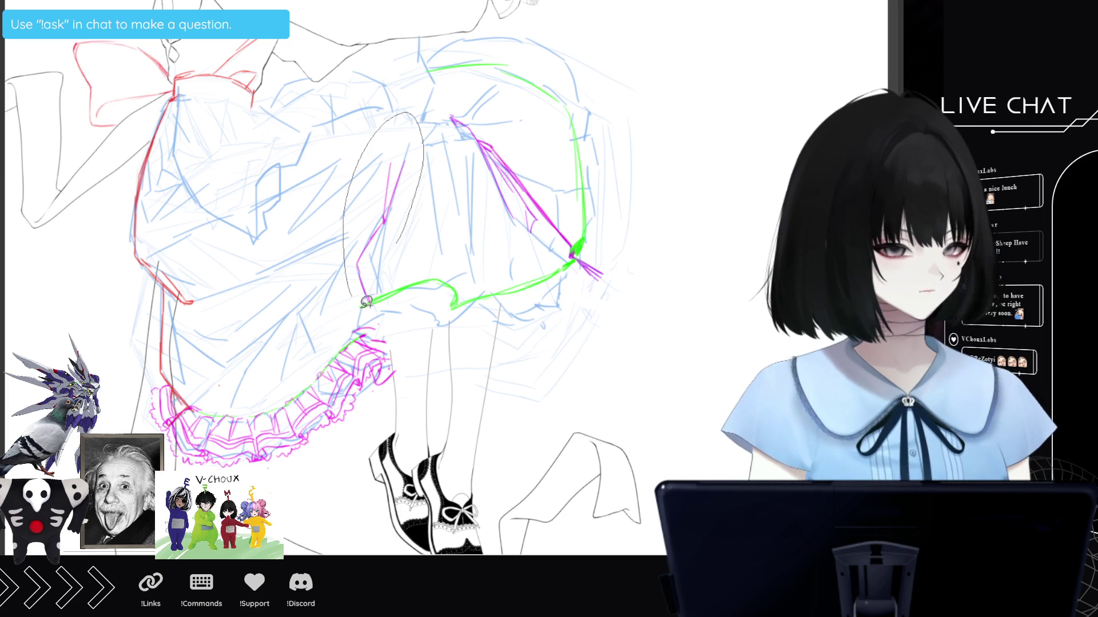
left_click(461, 353)
left_click_drag(486, 263, 453, 231)
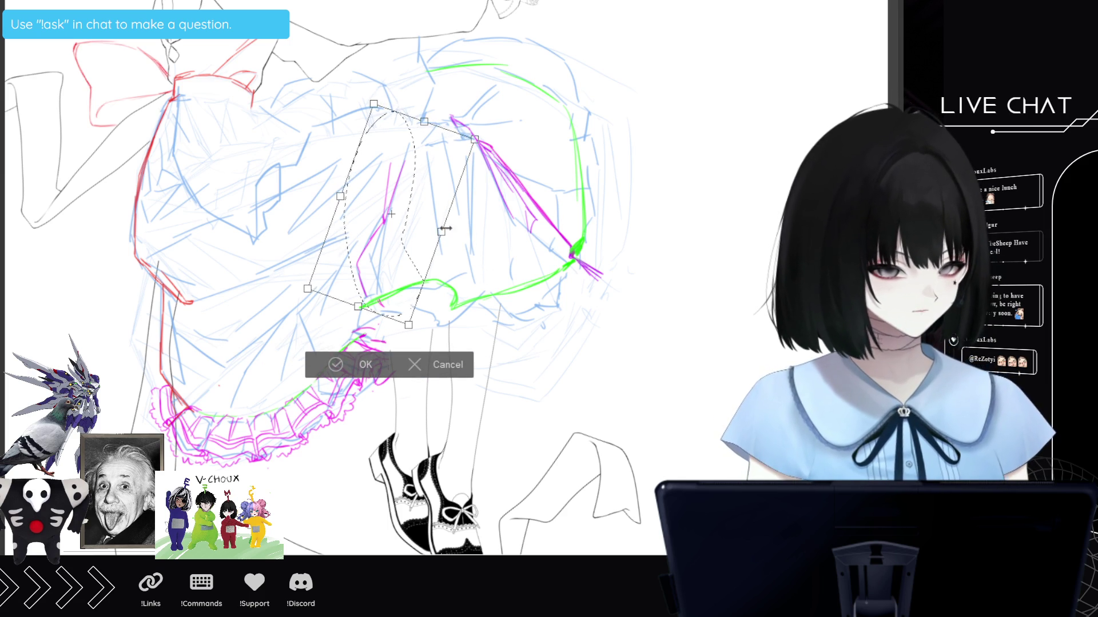
left_click(415, 367)
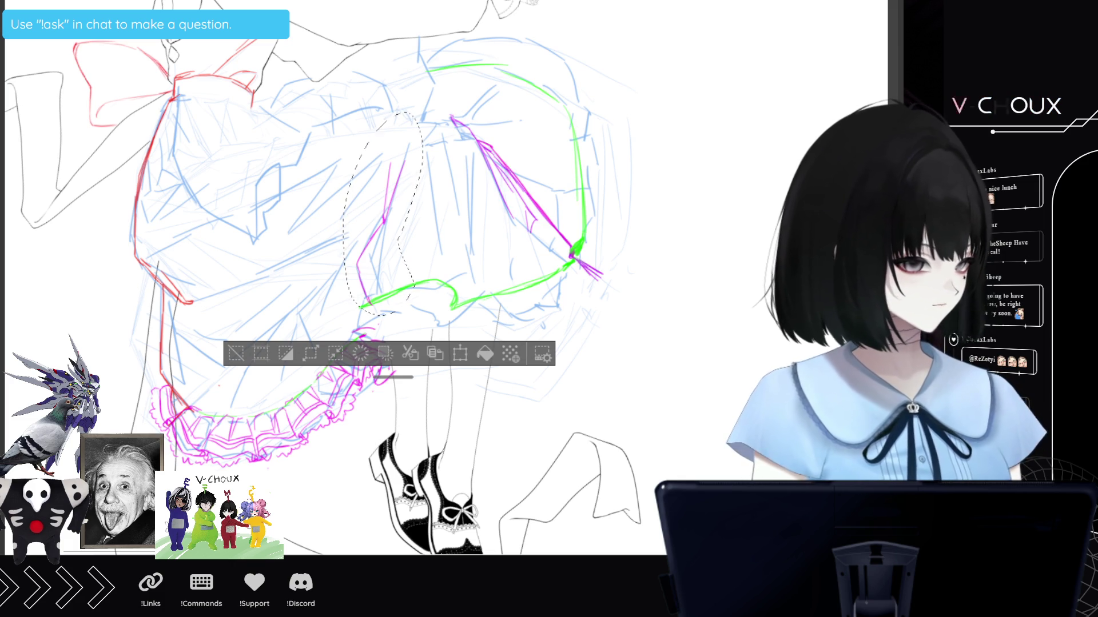
left_click(460, 353)
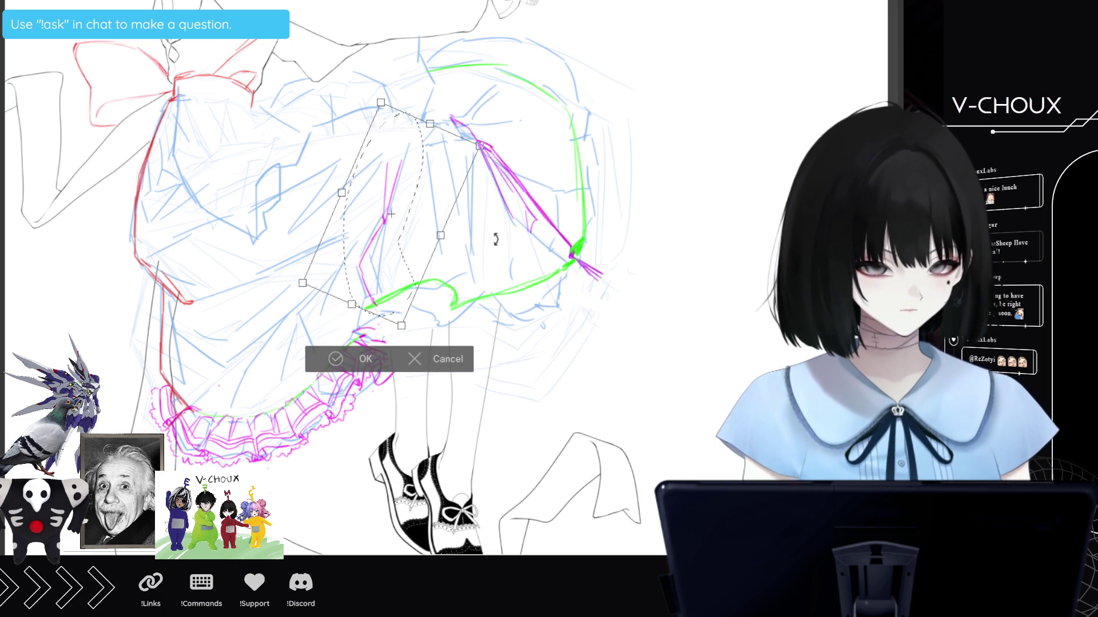
left_click_drag(449, 190, 452, 201)
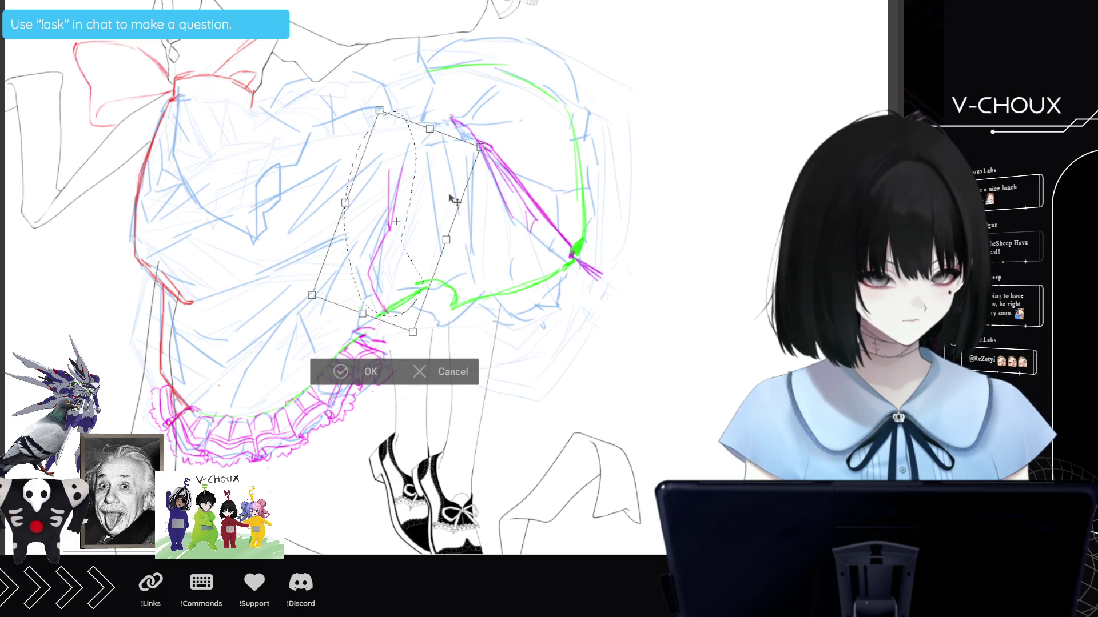
left_click(359, 374)
key("ctrl+d")
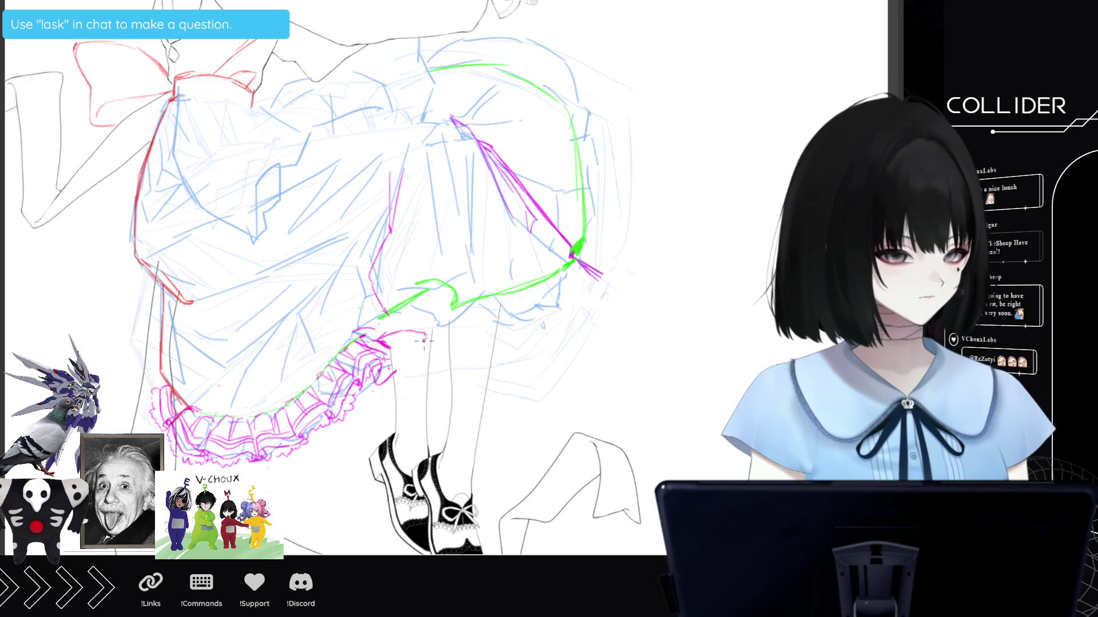
Add two magenta ruffle strokes at the middle of the hem and erase stray lines.
left_click_drag(424, 341, 443, 322)
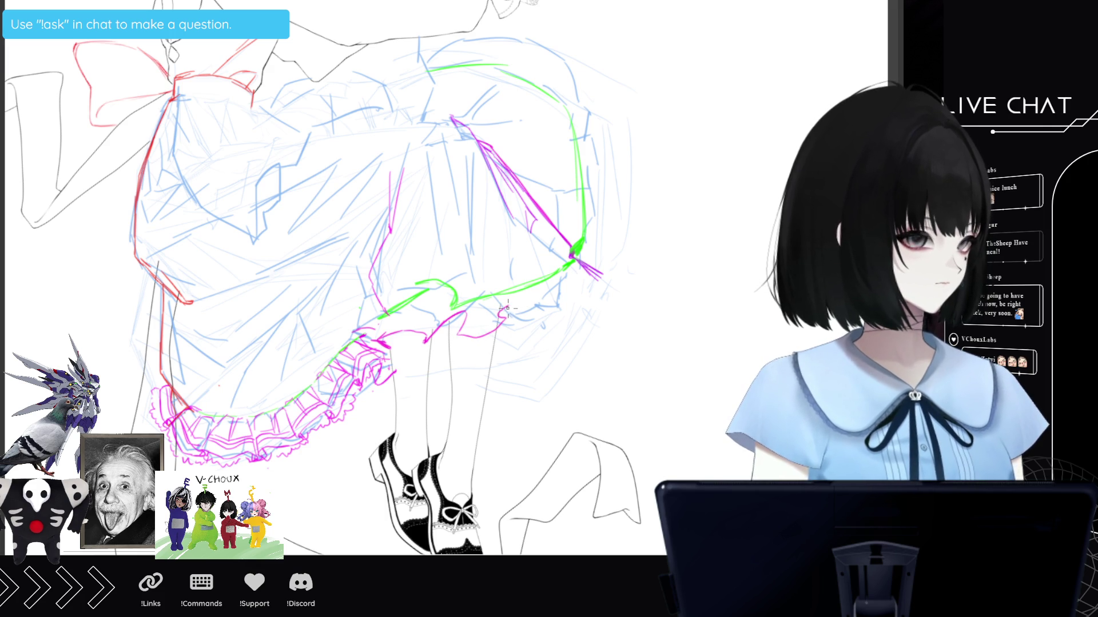
mouse_move(518, 320)
left_mouse_down()
mouse_move(503, 343)
mouse_move(456, 361)
left_mouse_up()
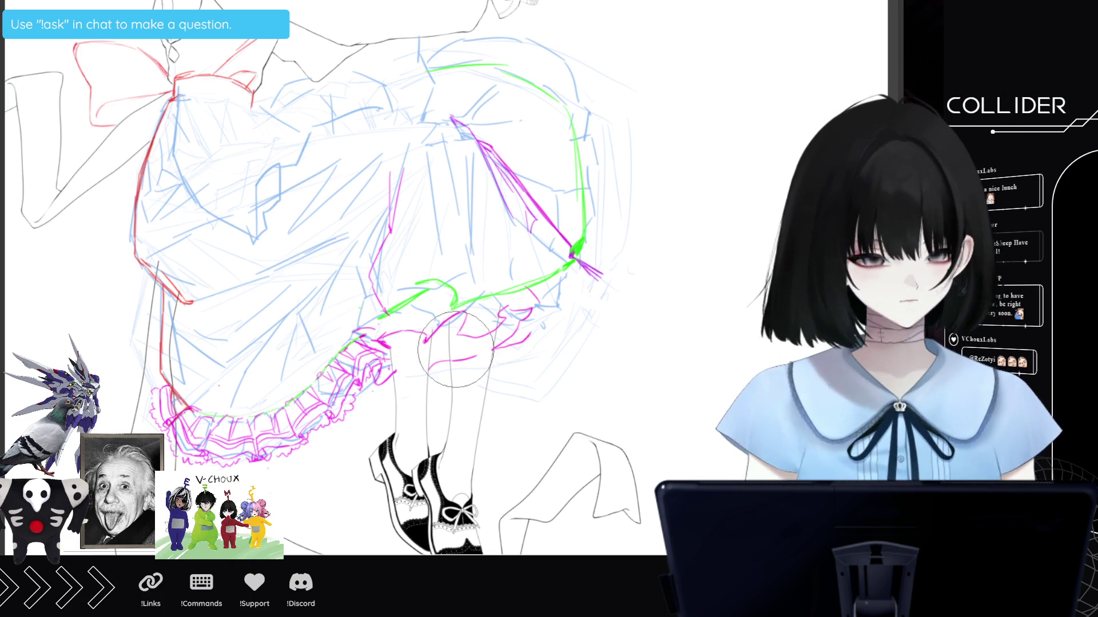
mouse_move(460, 363)
left_mouse_down()
mouse_move(502, 379)
mouse_move(542, 328)
left_mouse_up()
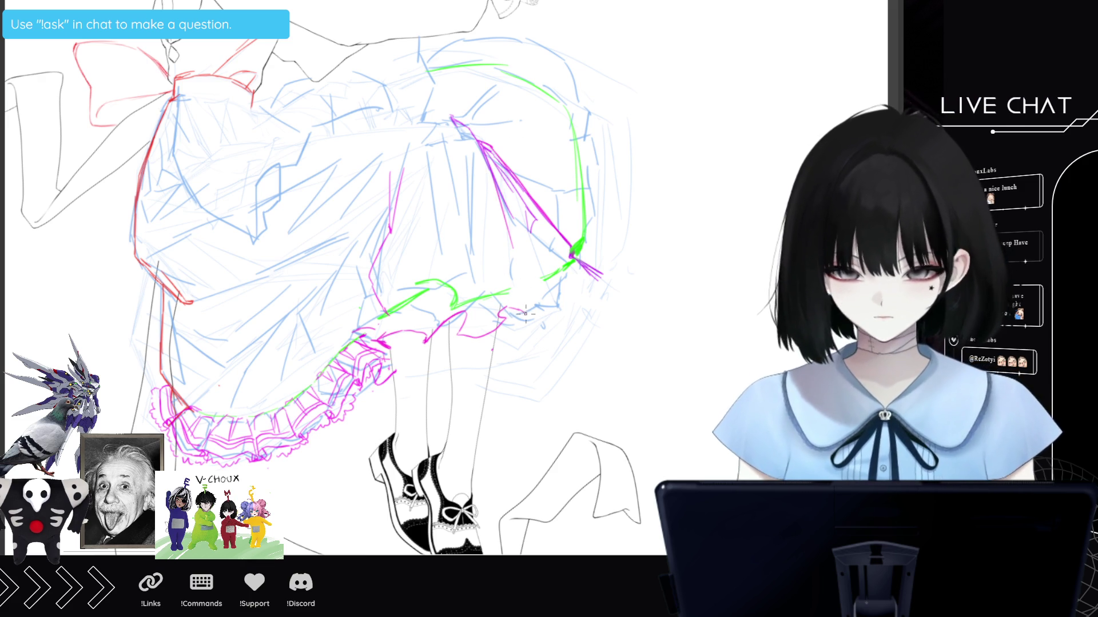
Draw a magenta hem line to the right and trace the lower right skirt edge.
left_click_drag(521, 290, 524, 312)
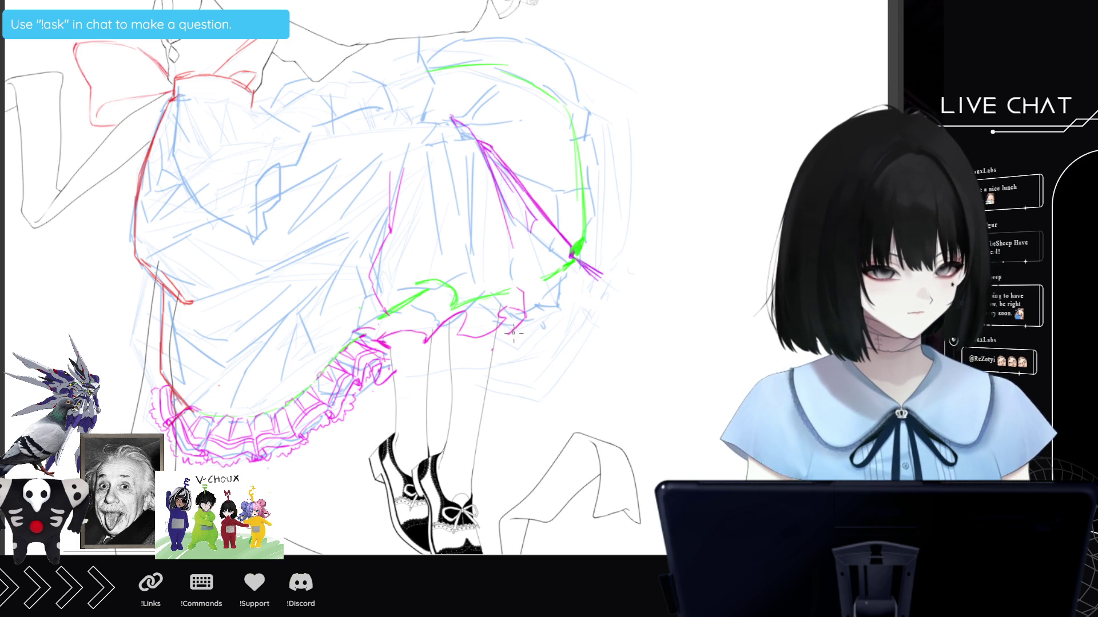
mouse_move(510, 331)
left_mouse_down()
mouse_move(548, 319)
mouse_move(603, 266)
left_mouse_up()
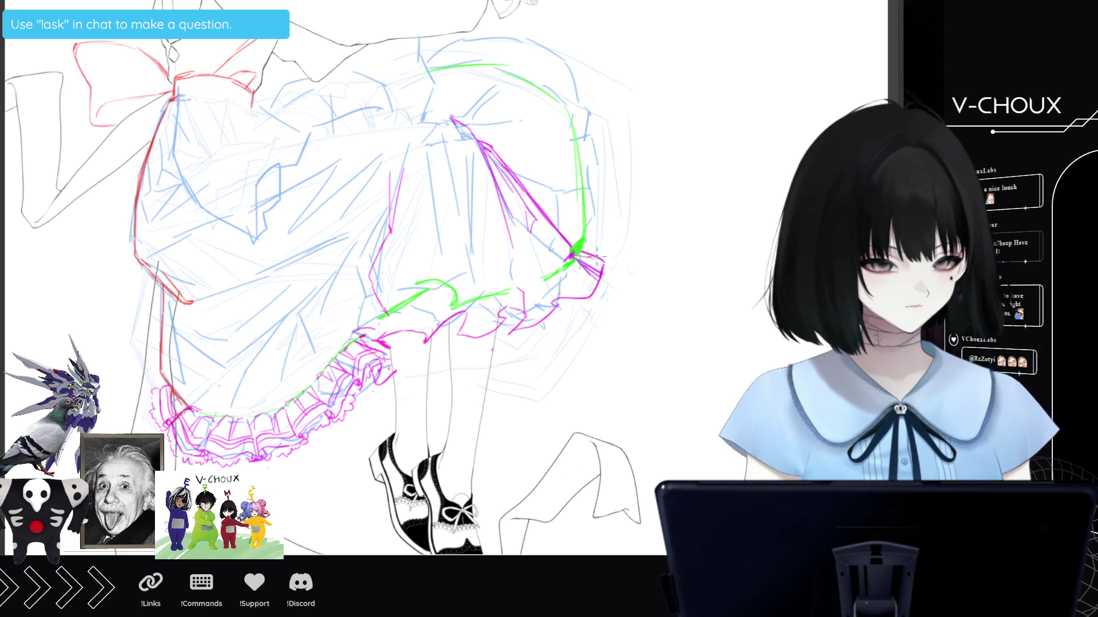
left_click_drag(601, 257, 616, 204)
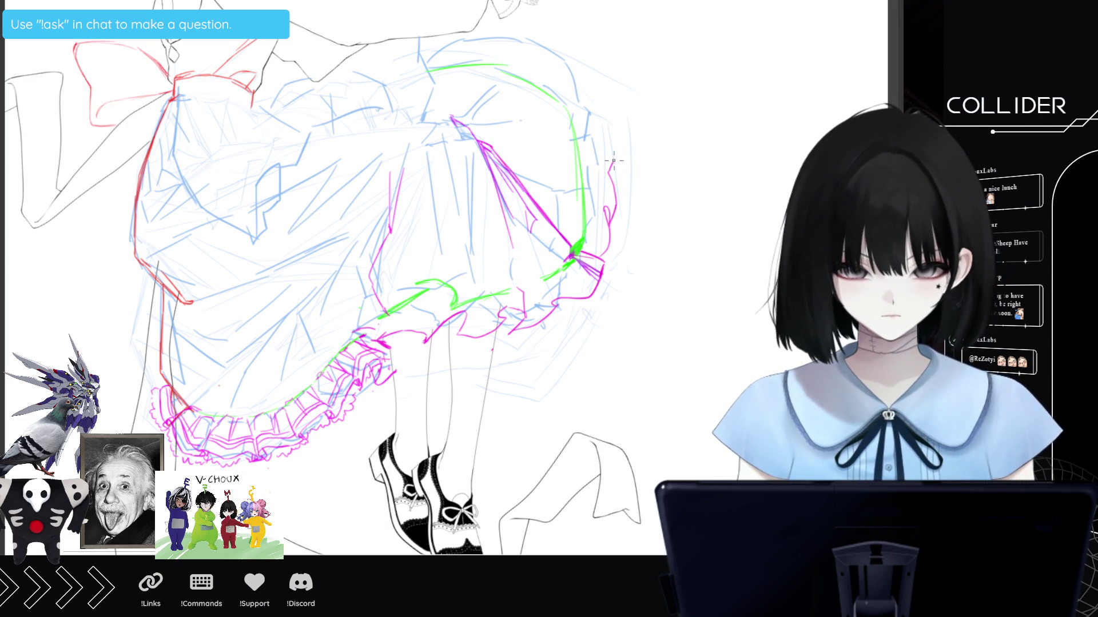
Trace a ruffled magenta outline up the skirt's right edge and across its top.
left_click_drag(606, 136, 592, 93)
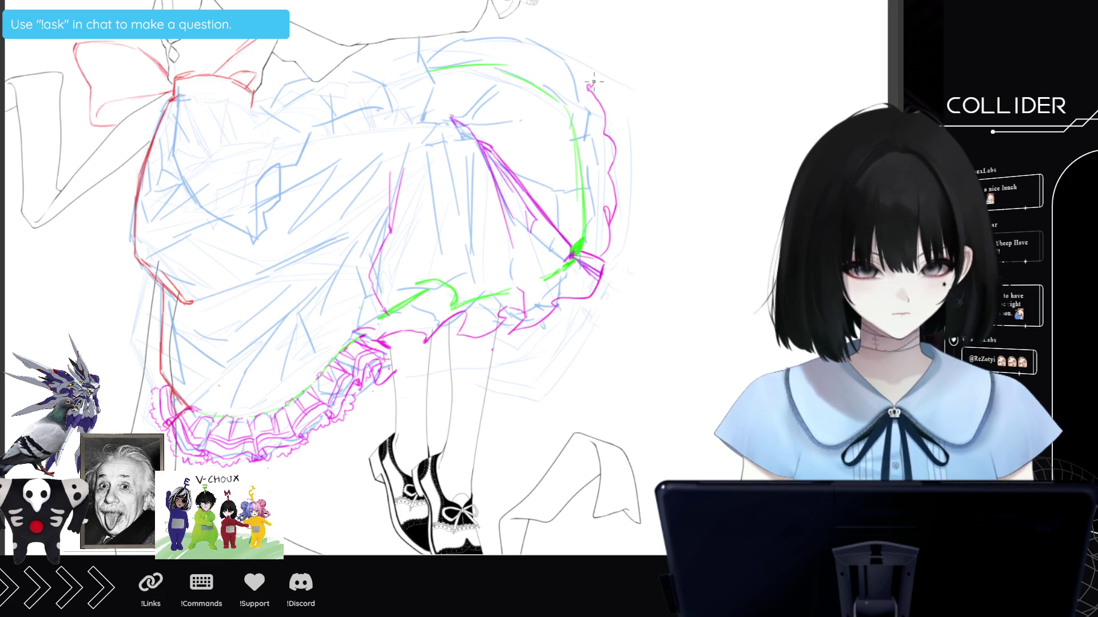
mouse_move(574, 56)
left_mouse_down()
mouse_move(559, 41)
mouse_move(499, 40)
left_mouse_up()
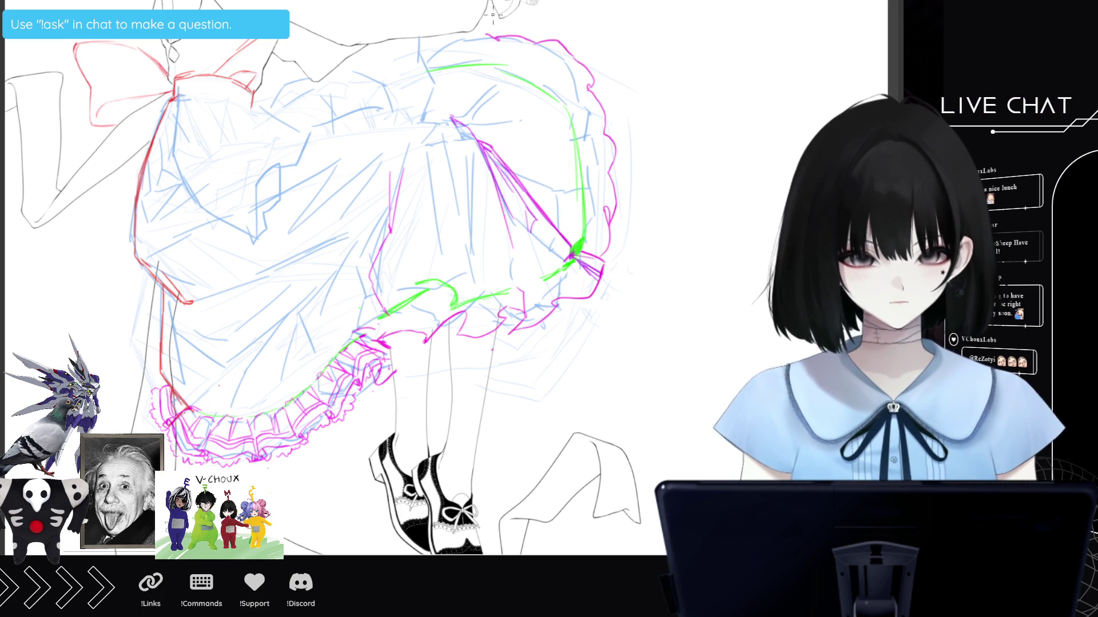
left_click_drag(470, 33, 441, 46)
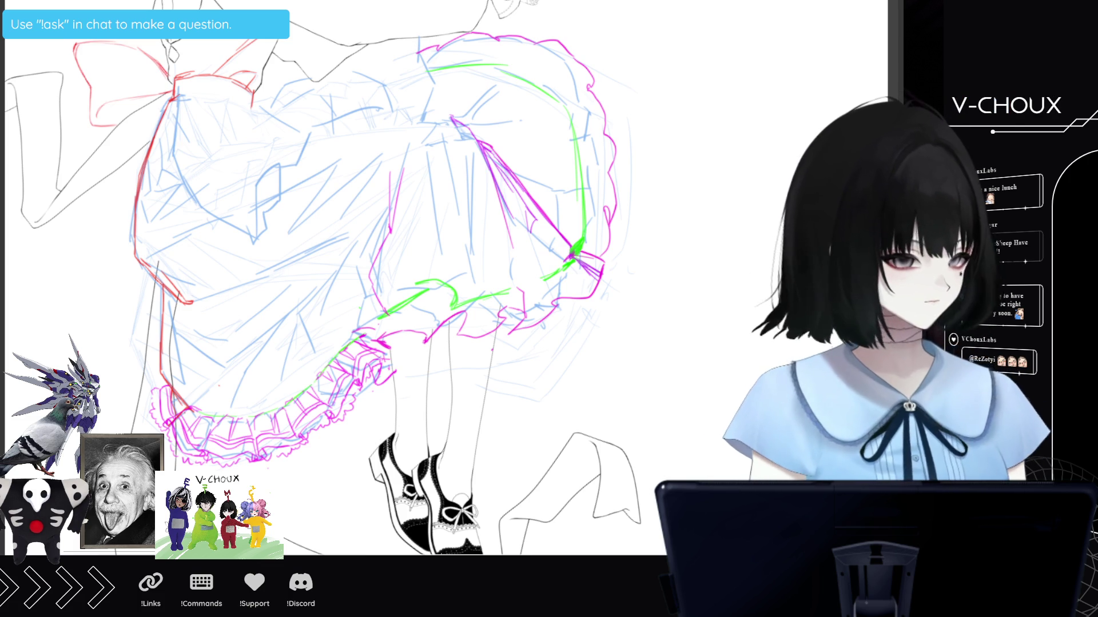
Briefly hide the blue sketch to check the lines, restore it, and select the central fold lines.
key("Delete")
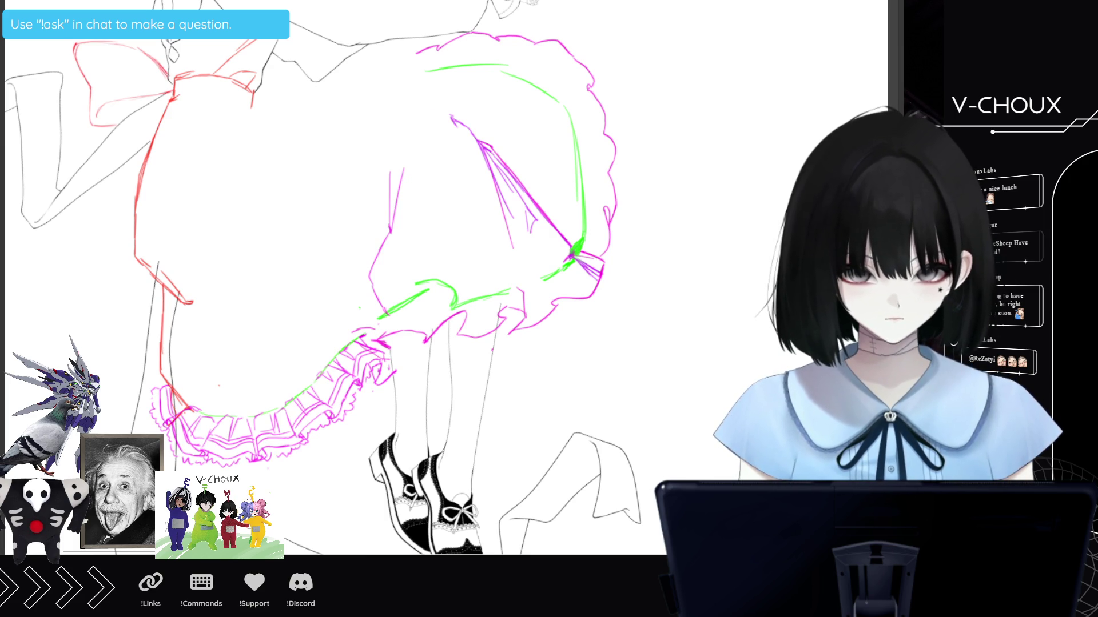
key("ctrl+z")
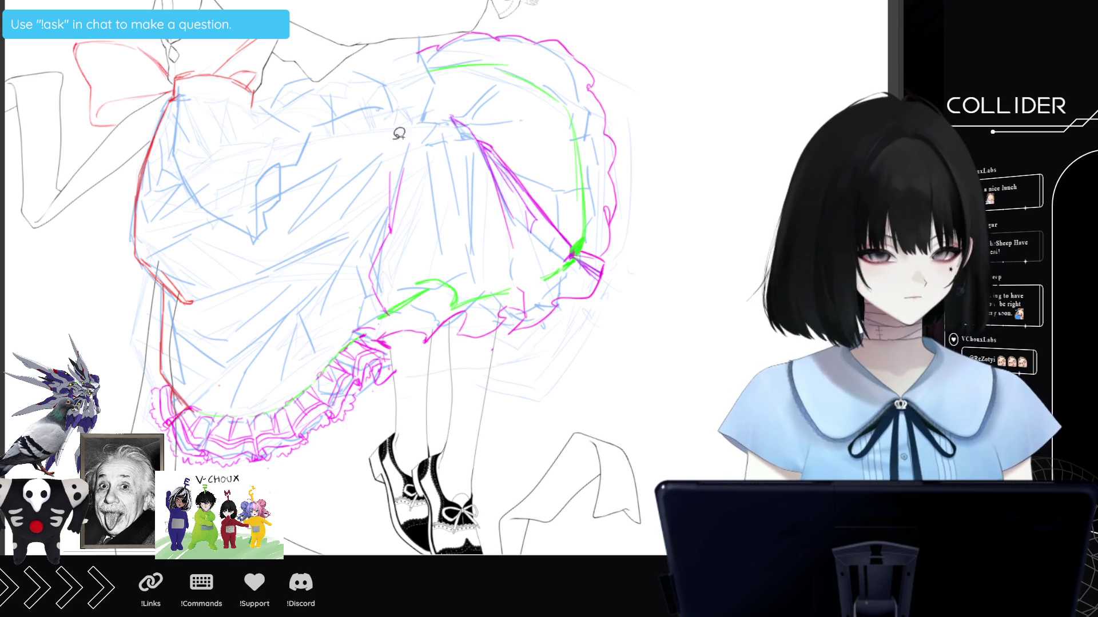
left_click_drag(402, 137, 412, 323)
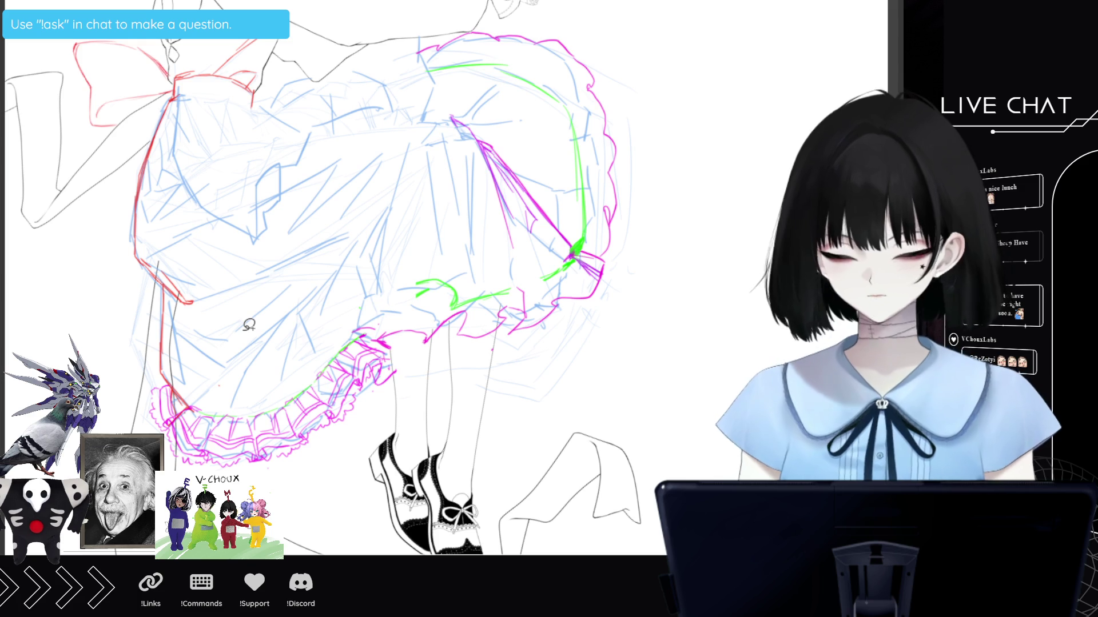
Add short magenta strokes below the skirt and along the hem ruffle.
mouse_move(360, 312)
left_mouse_down()
mouse_move(380, 299)
mouse_move(347, 323)
left_mouse_up()
left_click(221, 379)
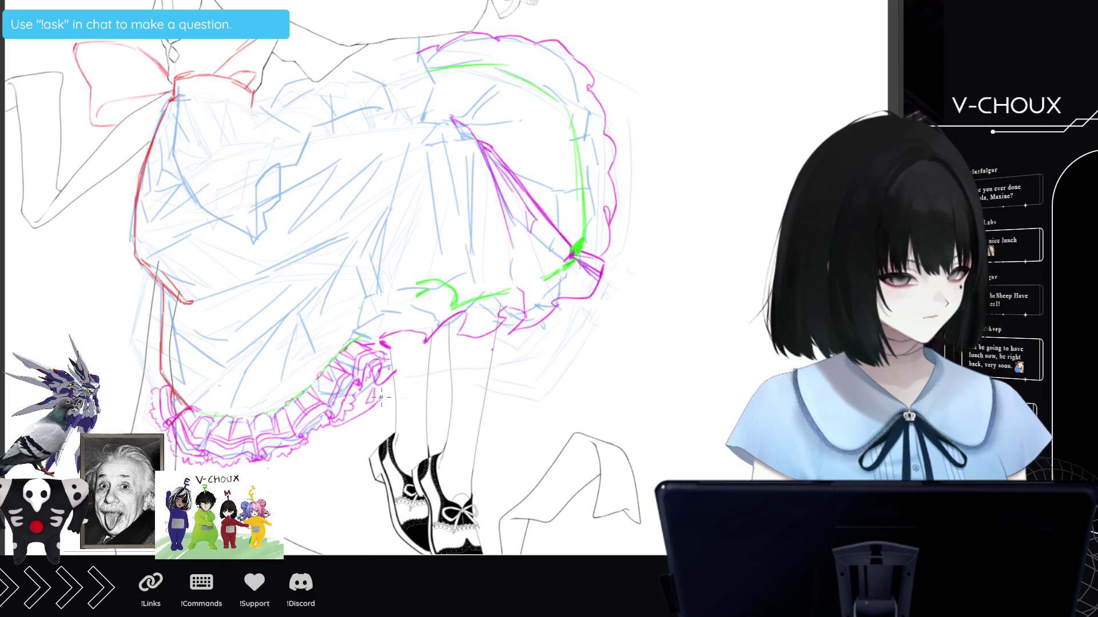
left_click_drag(428, 371, 451, 365)
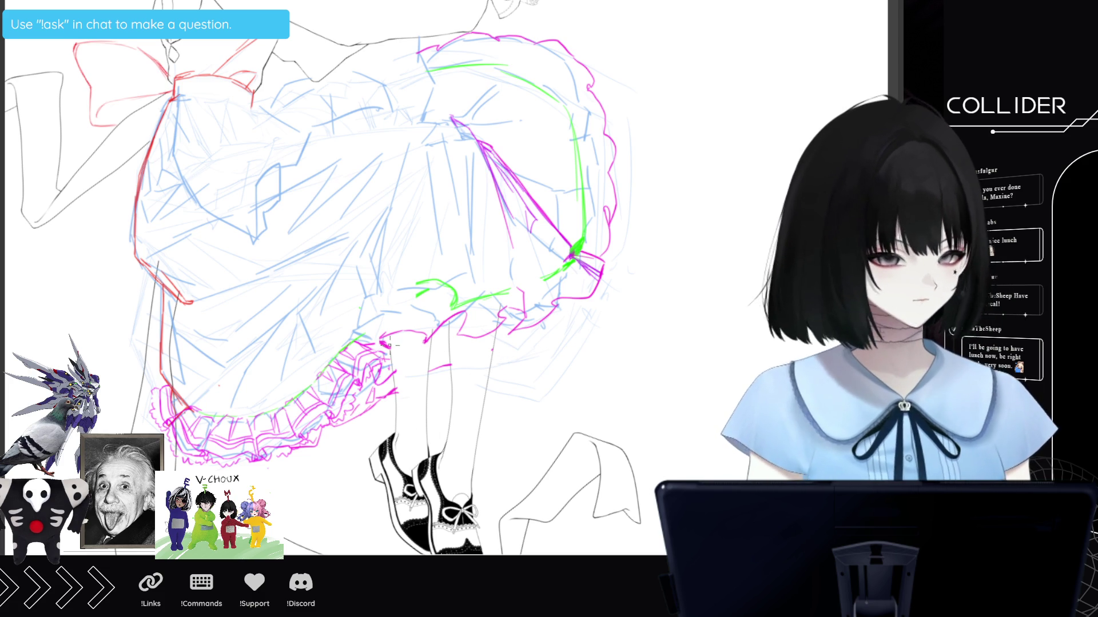
left_click_drag(389, 336, 391, 370)
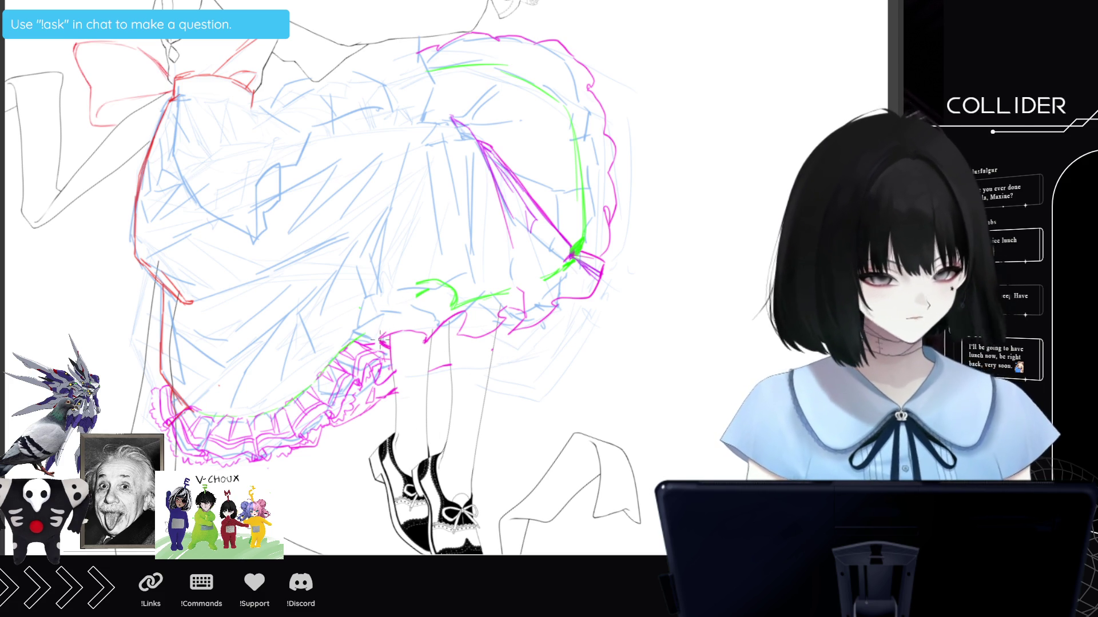
mouse_move(378, 297)
left_mouse_down()
mouse_move(373, 332)
mouse_move(384, 347)
left_mouse_up()
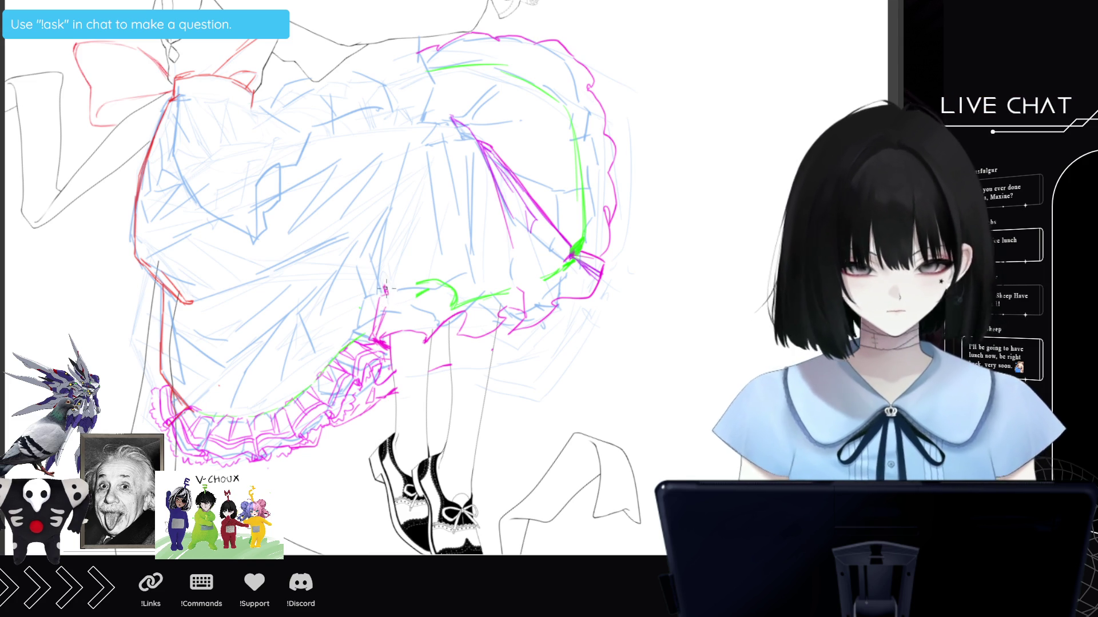
Draw two magenta fold lines up the skirt and trace the right-edge frill.
left_click_drag(384, 288, 391, 216)
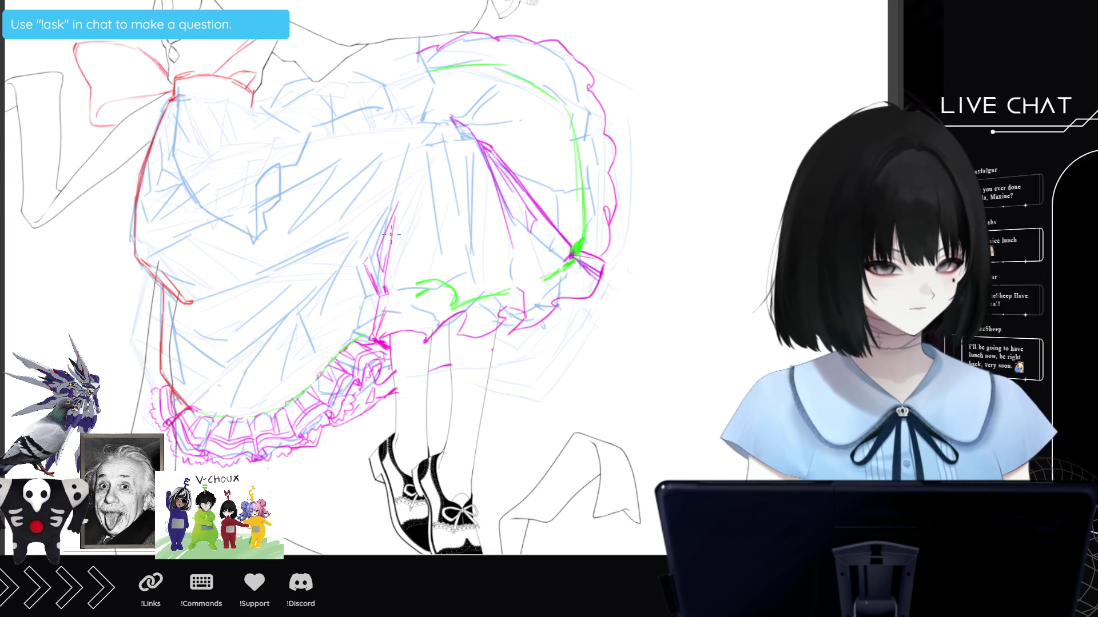
left_click_drag(366, 250, 394, 196)
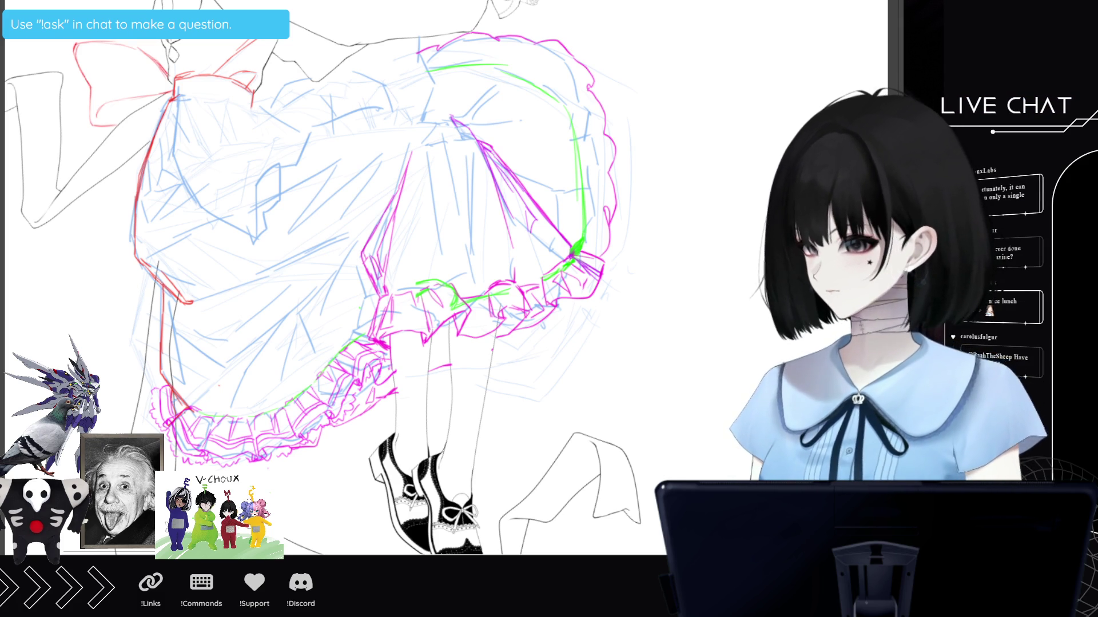
scroll(366, 274, "up", 2)
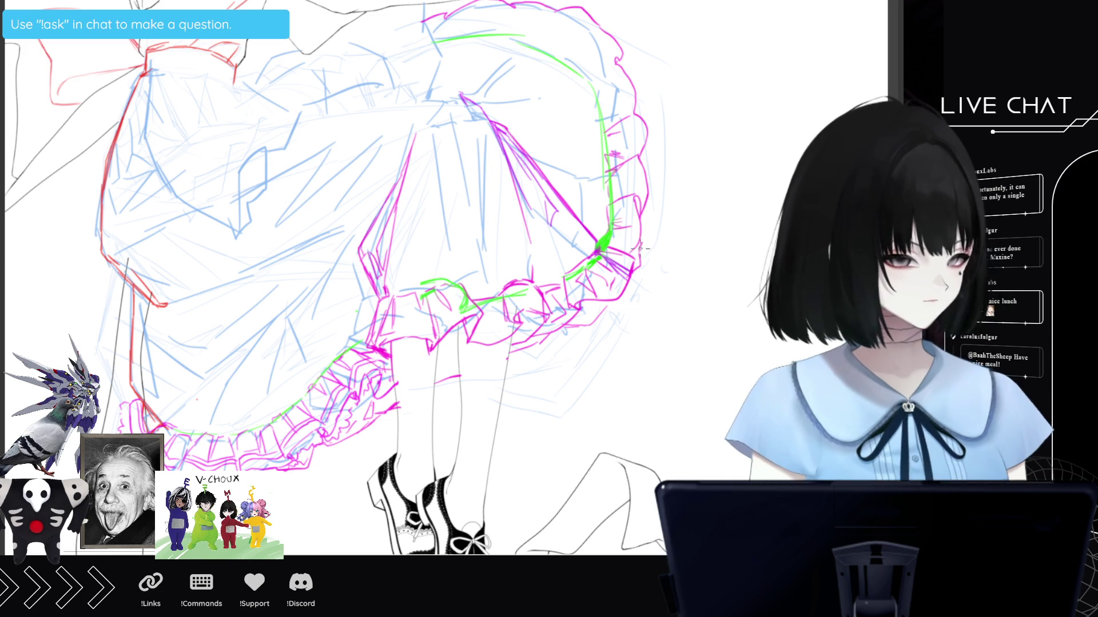
left_click_drag(652, 218, 650, 155)
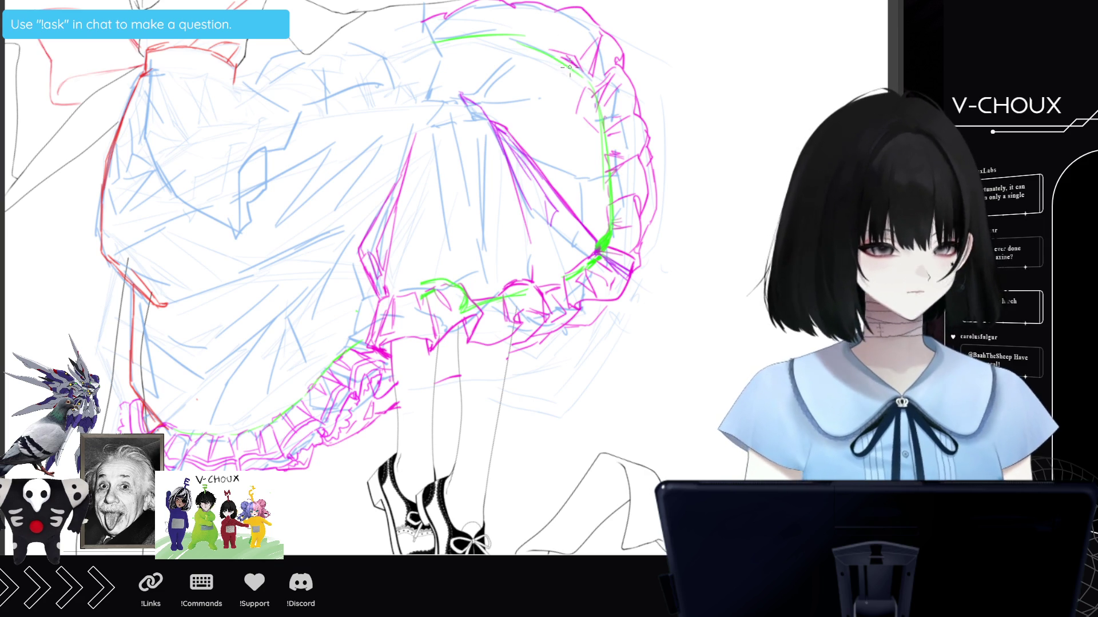
Add two more magenta ruffle strokes to the skirt's right-side frill.
mouse_move(551, 42)
left_mouse_down()
mouse_move(506, 99)
mouse_move(525, 101)
left_mouse_up()
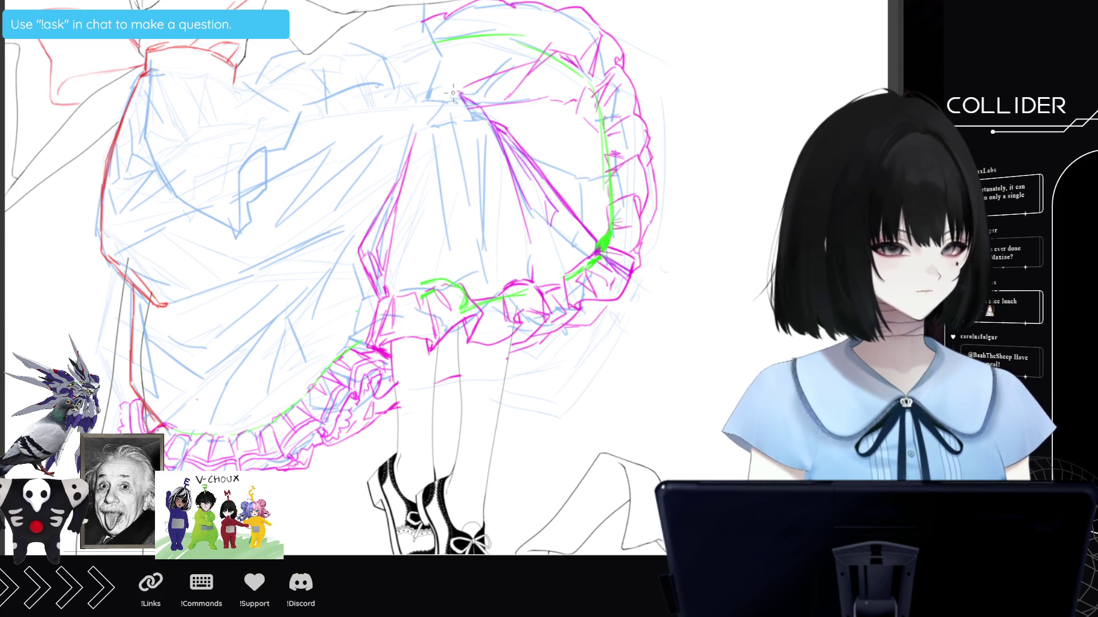
left_click_drag(441, 98, 427, 96)
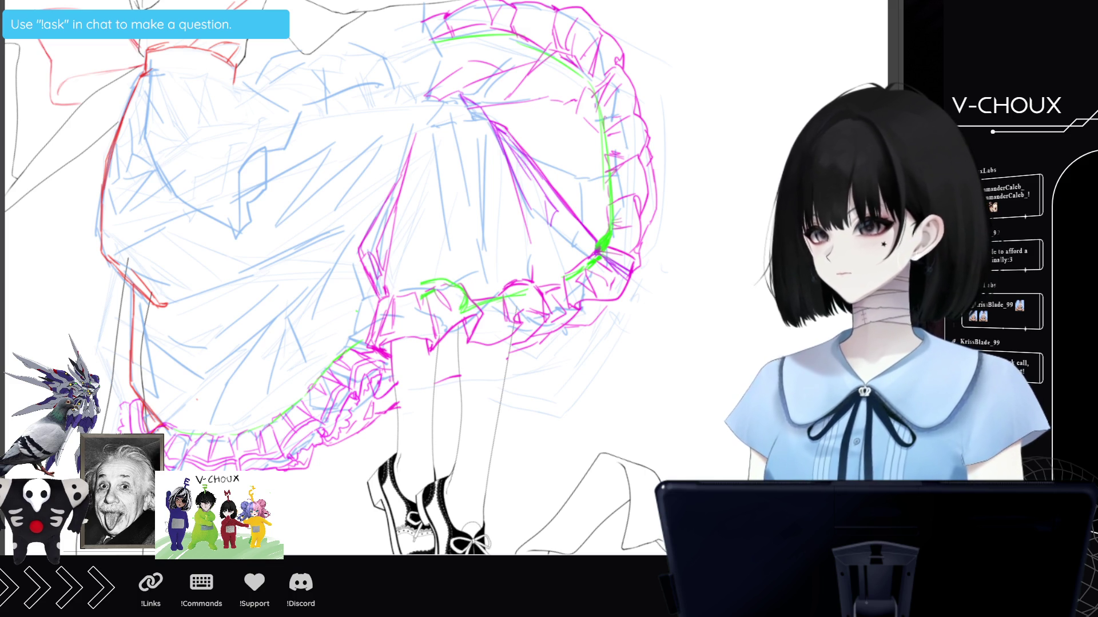
Zoom out to see the skirt and shoes, then hide the blue sketch lines.
key("ctrl+minus")
key("ctrl+minus")
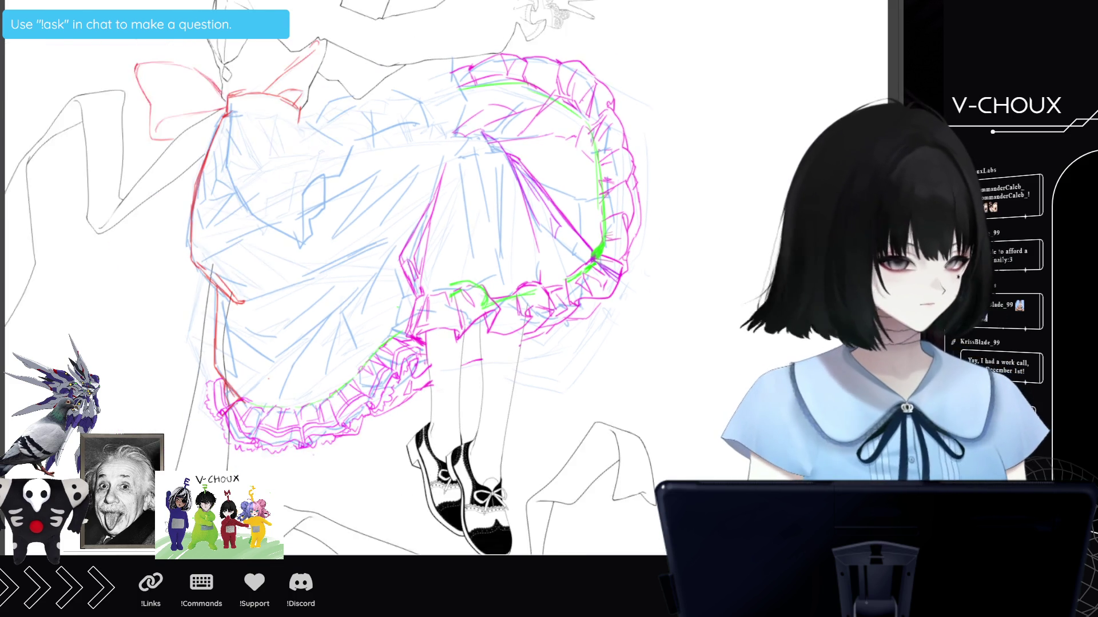
key("ctrl+minus")
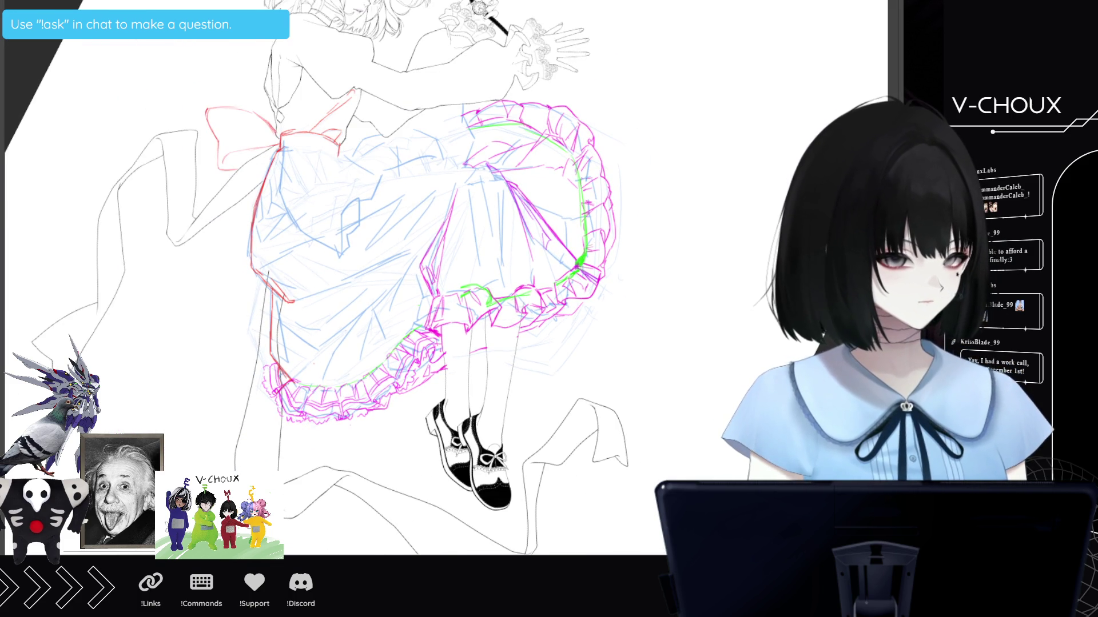
key("ctrl+plus")
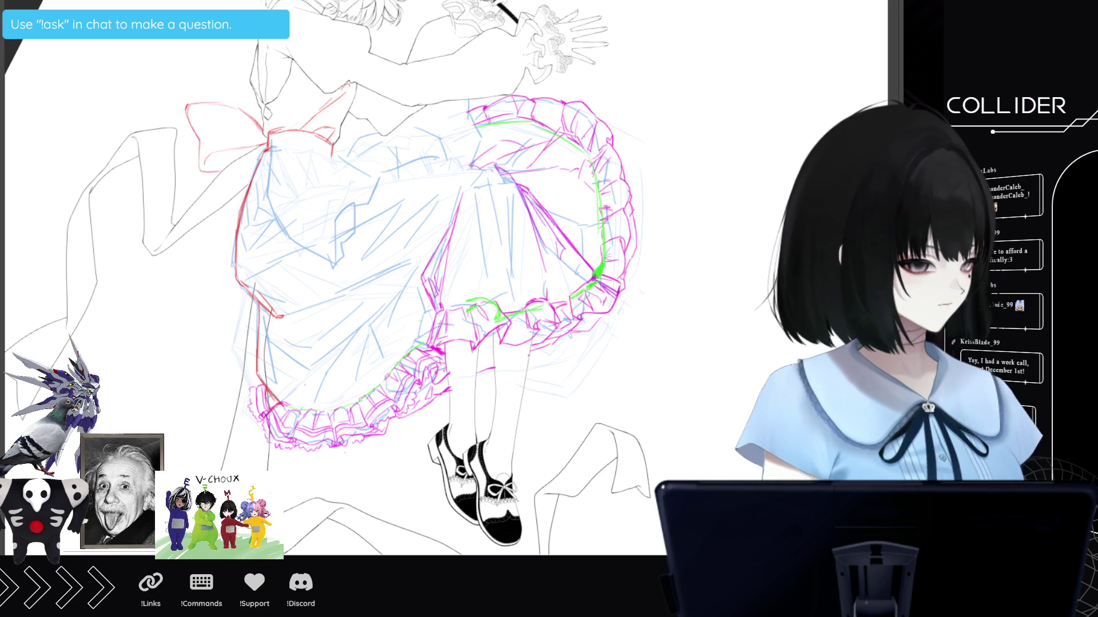
key("Delete")
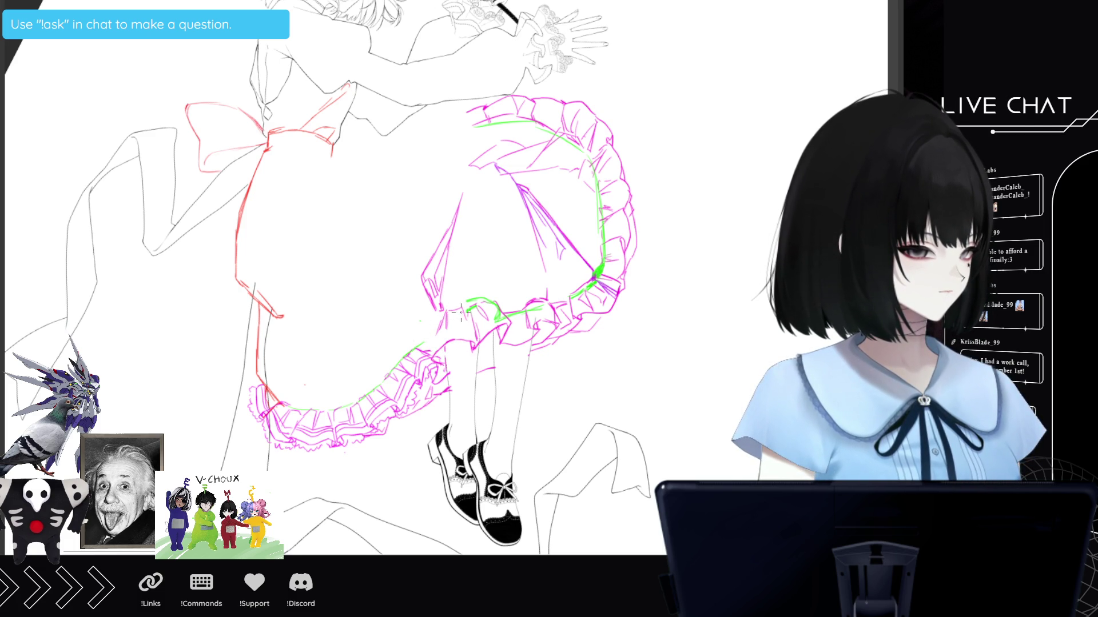
Draw a short magenta stroke down into the hem frill.
left_click_drag(440, 312, 430, 354)
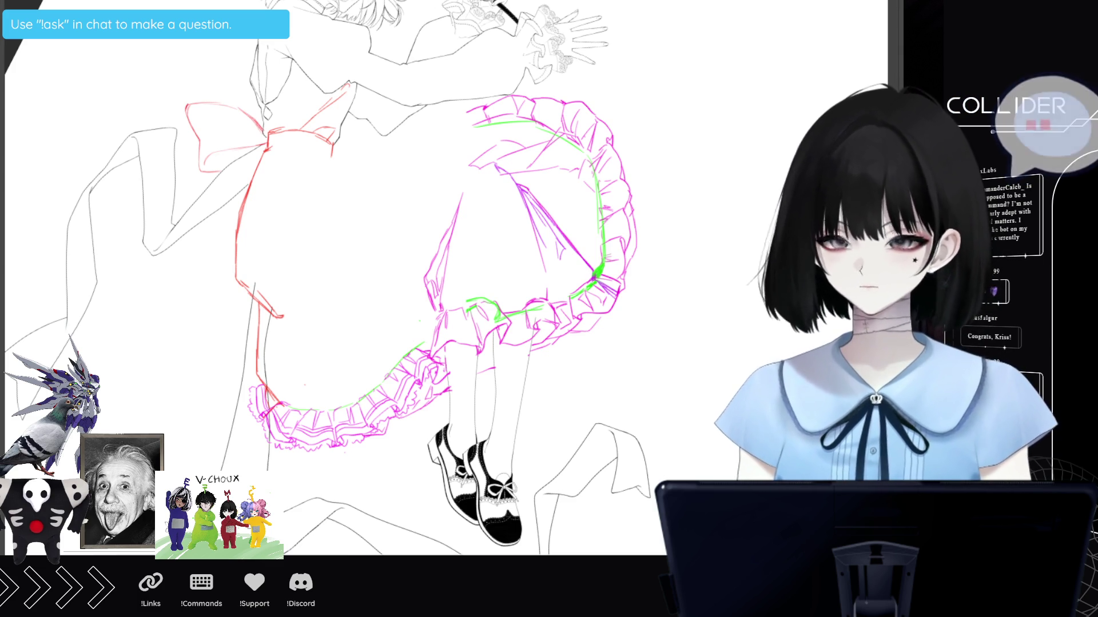
scroll(434, 274, "up", 1)
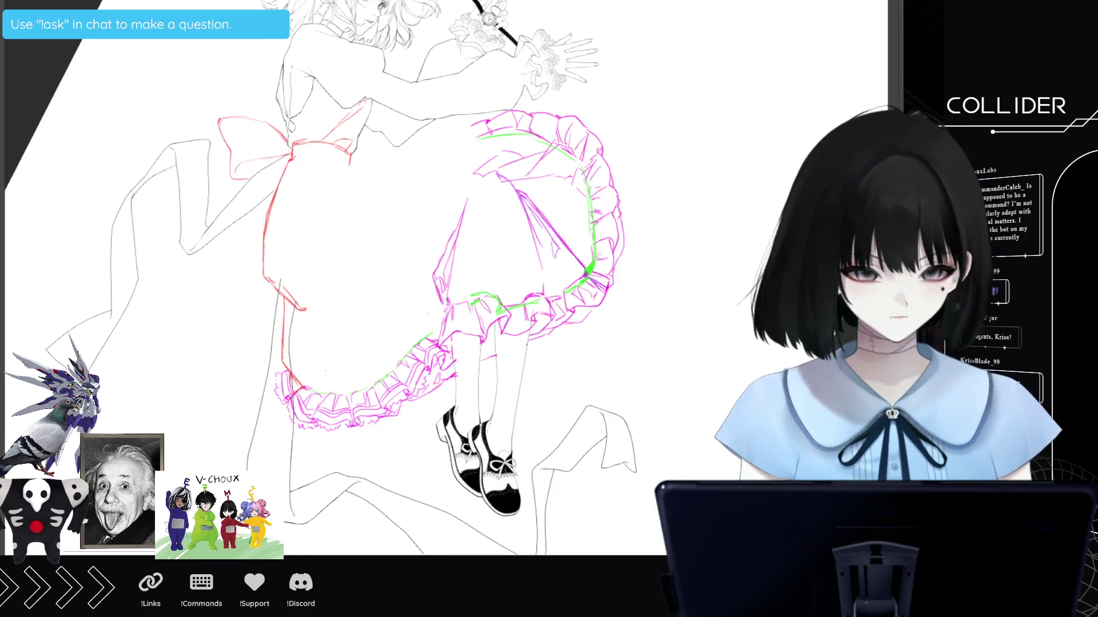
scroll(435, 275, "up", 1)
scroll(435, 274, "down", 1)
scroll(435, 274, "down", 1)
scroll(434, 274, "up", 2)
scroll(434, 274, "up", 1)
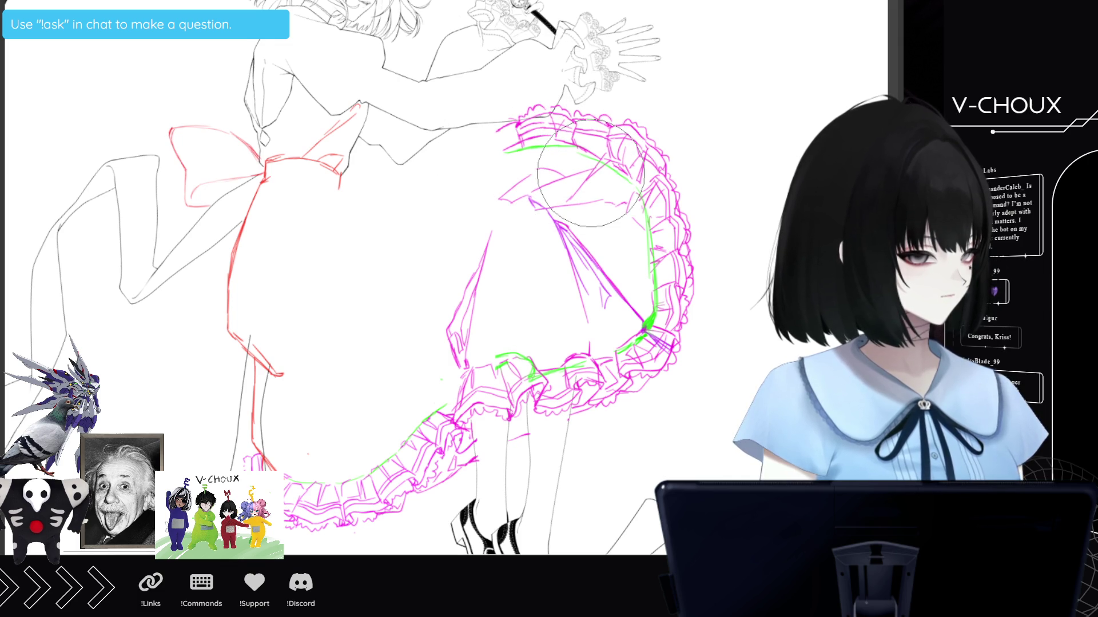
key("ctrl+minus")
key("ctrl+minus")
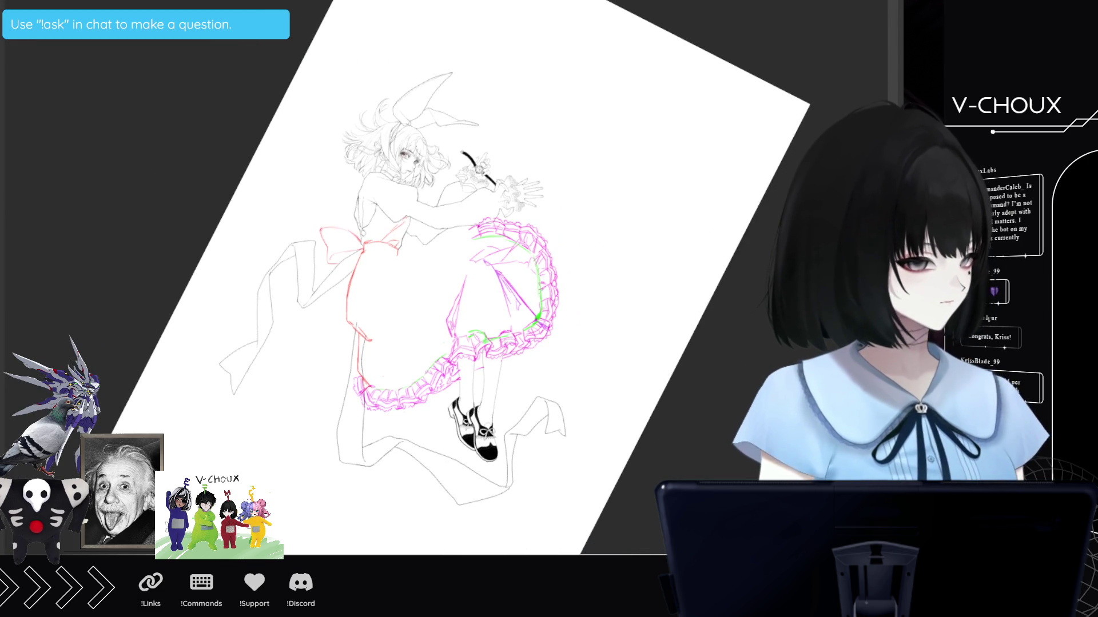
key("h")
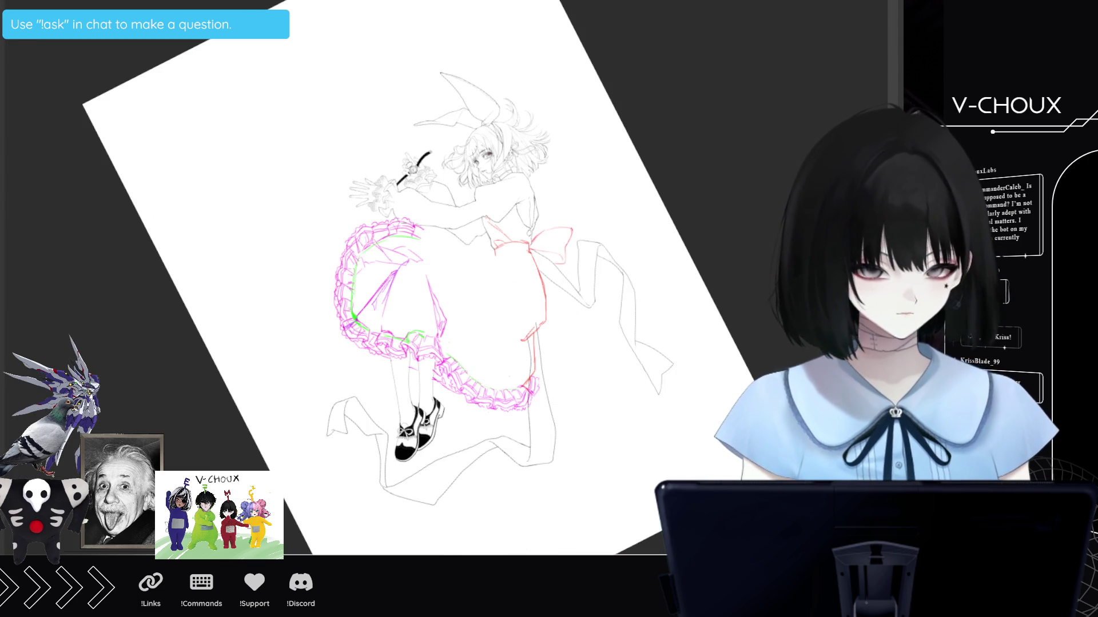
key("h")
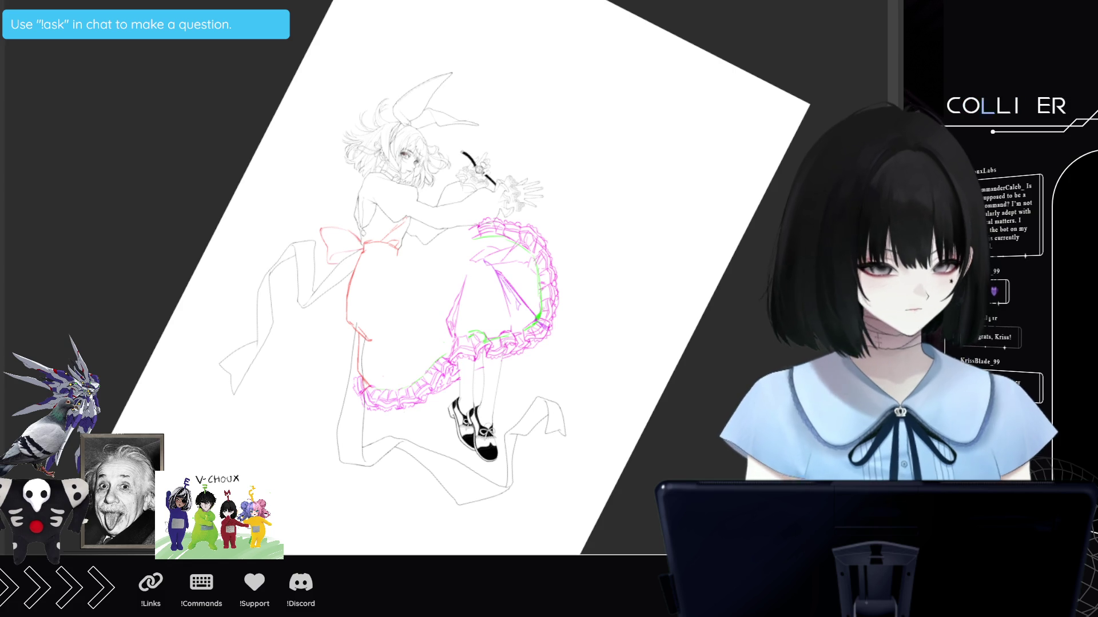
scroll(552, 305, "up", 1)
scroll(551, 306, "up", 2)
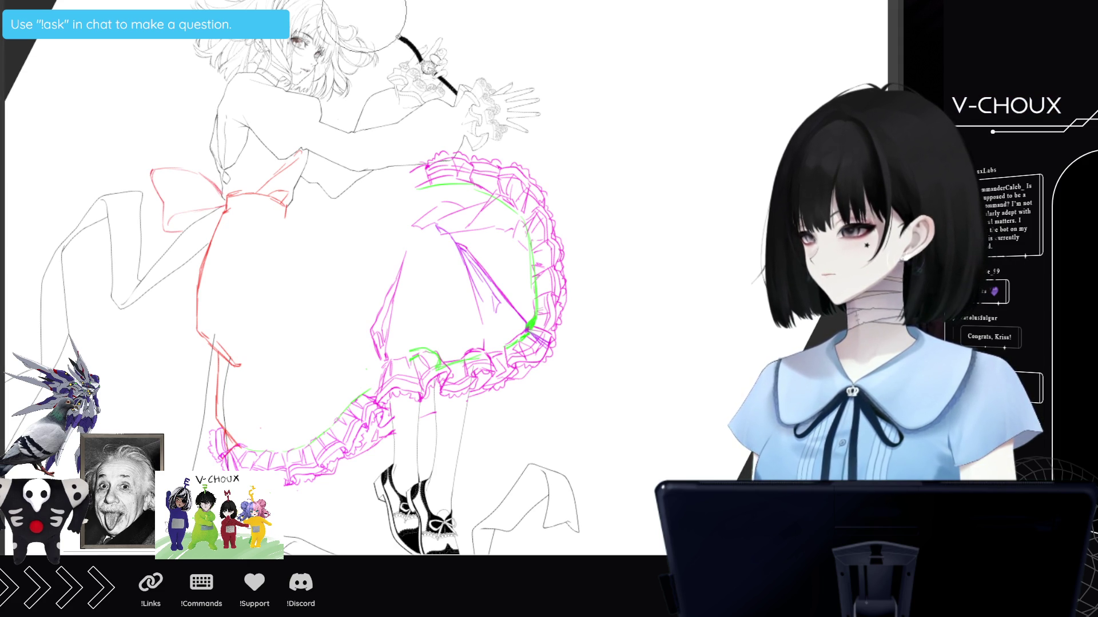
scroll(334, 334, "up", 1)
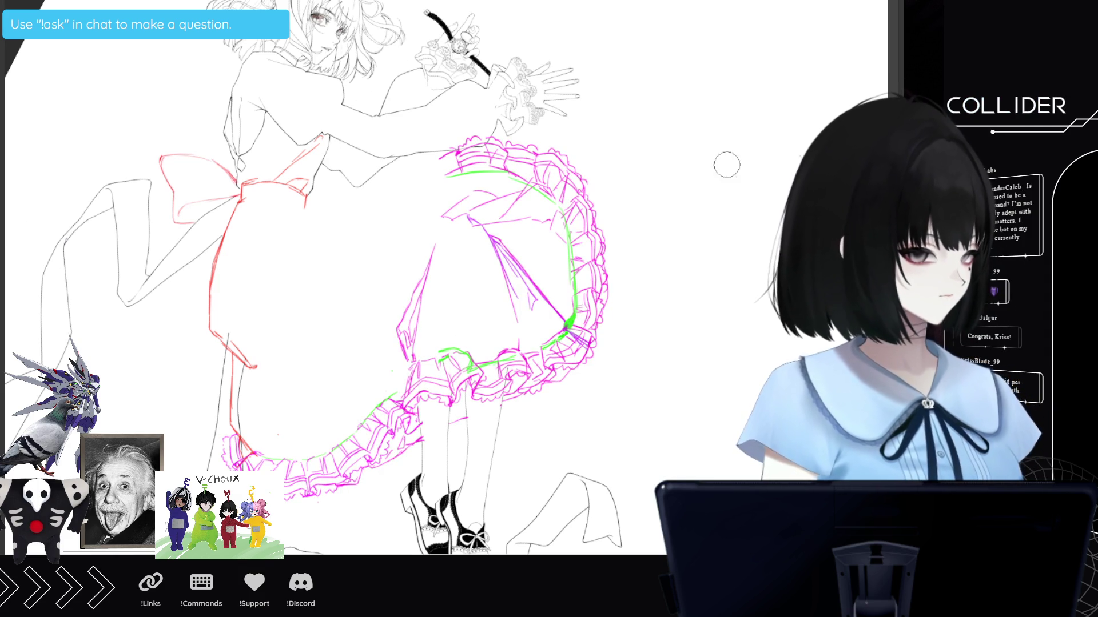
left_click_drag(406, 345, 467, 209)
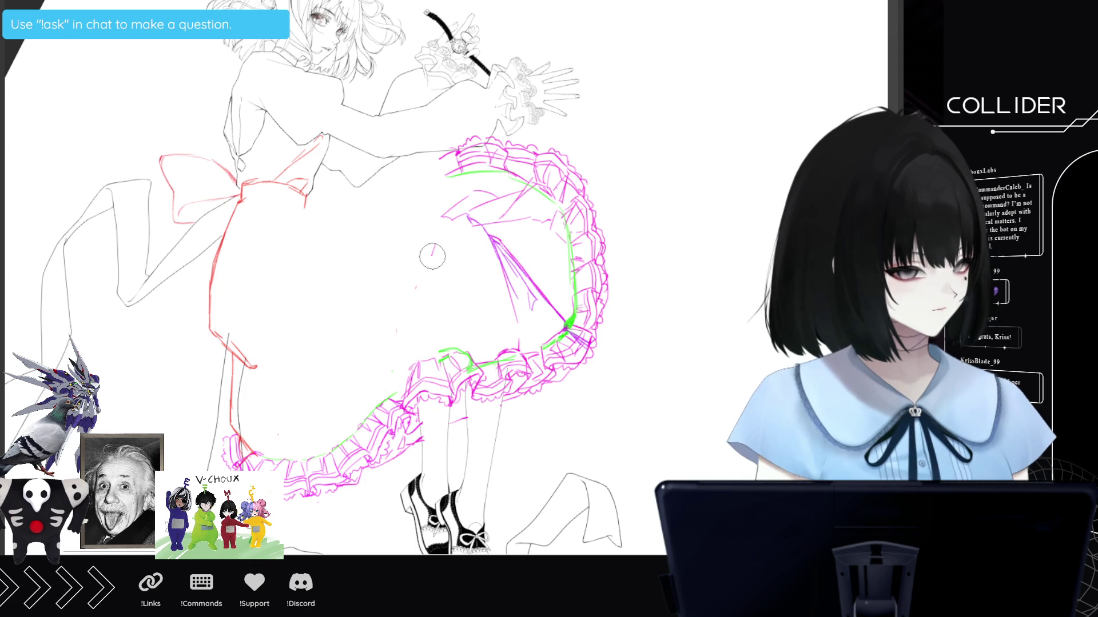
Erase the diagonal magenta strokes and specks inside the skirt's right half, then zoom out.
left_click_drag(496, 200, 527, 215)
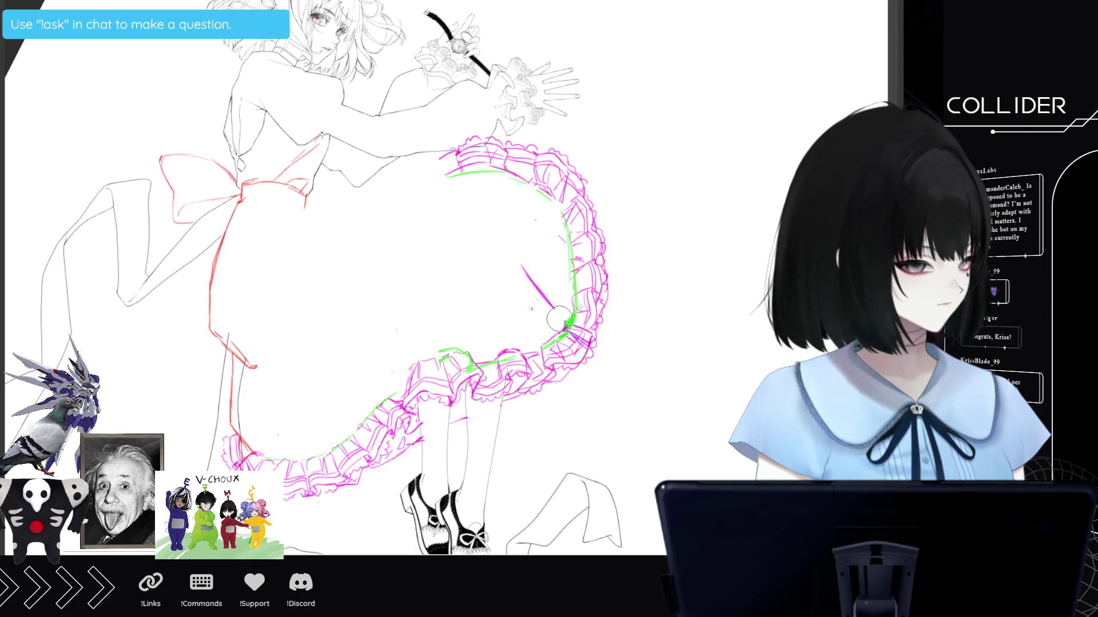
left_click_drag(558, 319, 498, 228)
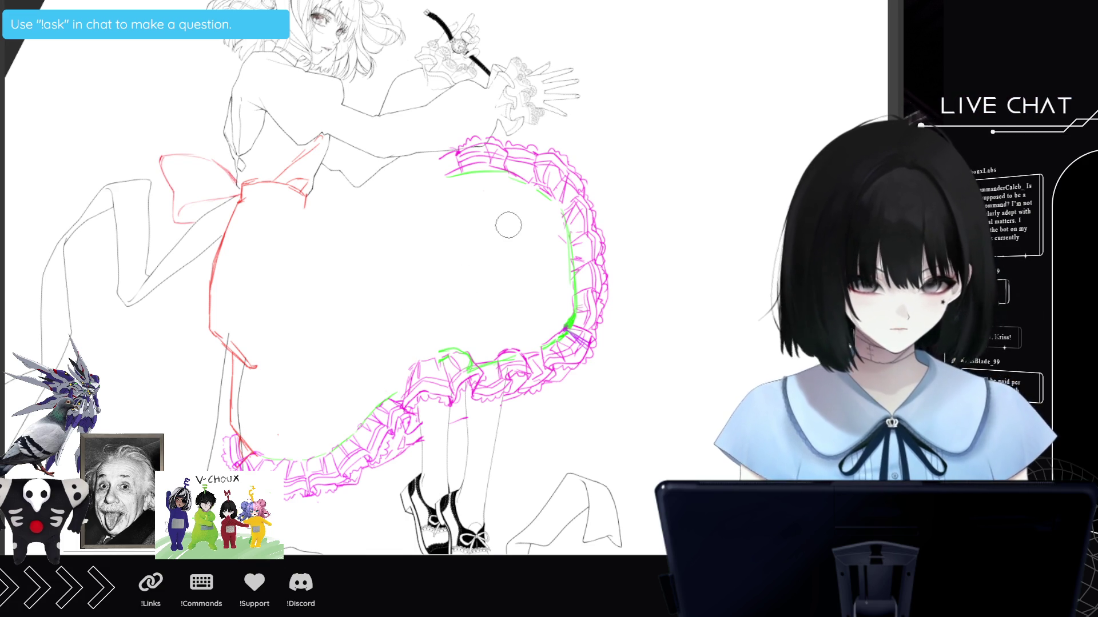
scroll(508, 225, "down", 2)
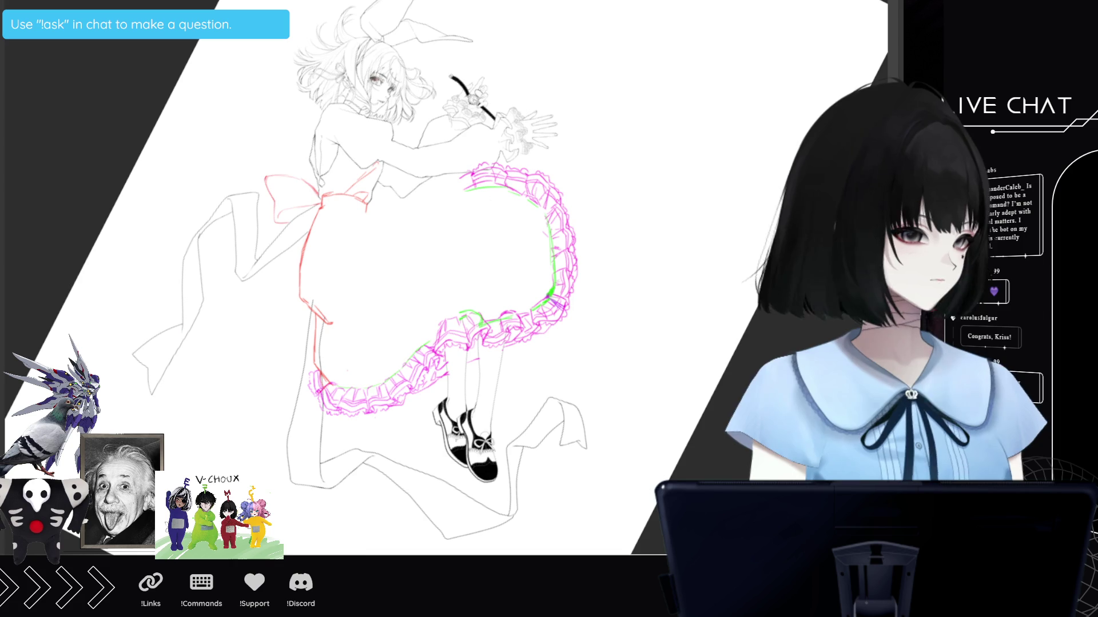
Flip the canvas to check proportions, then tilt and zoom in on the ruffled hem.
key("h")
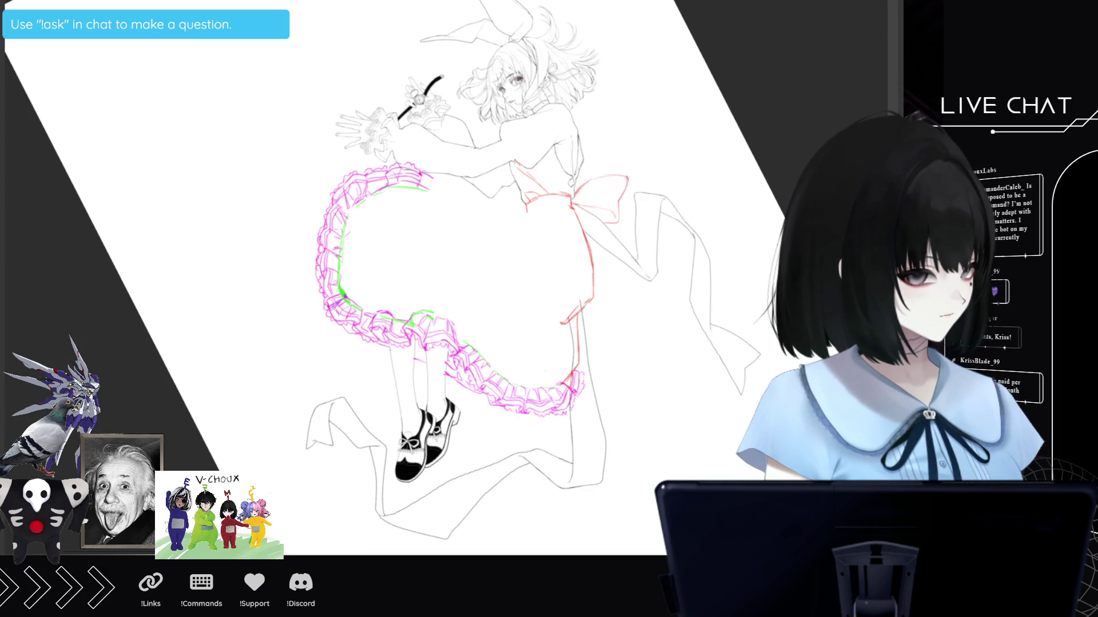
key("h")
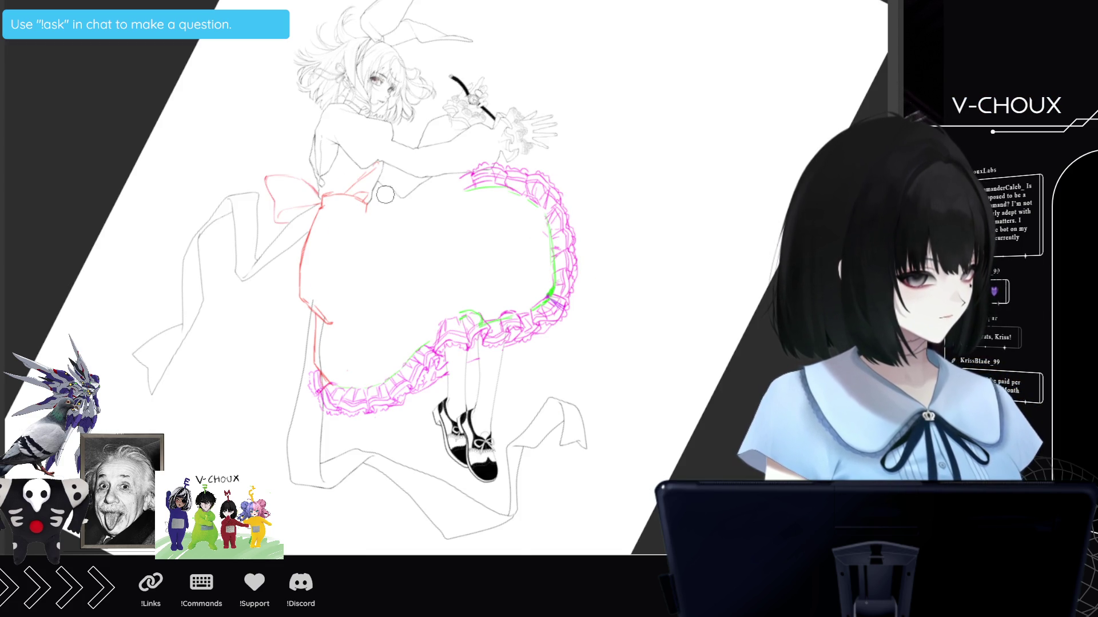
scroll(385, 195, "up", 1)
scroll(382, 192, "up", 1)
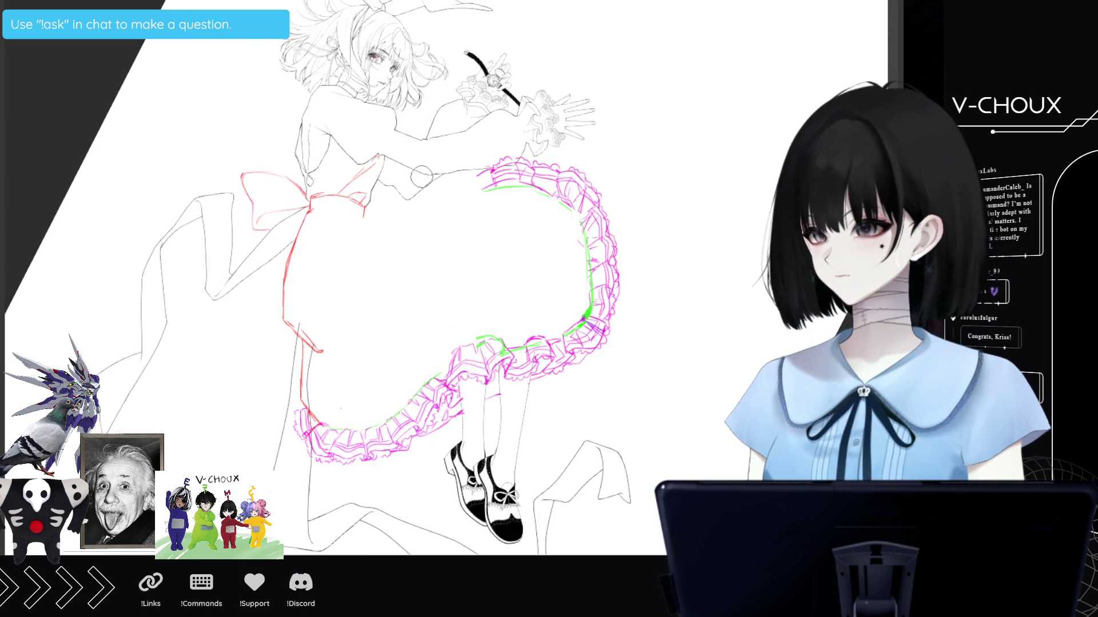
left_click_drag(422, 177, 412, 214)
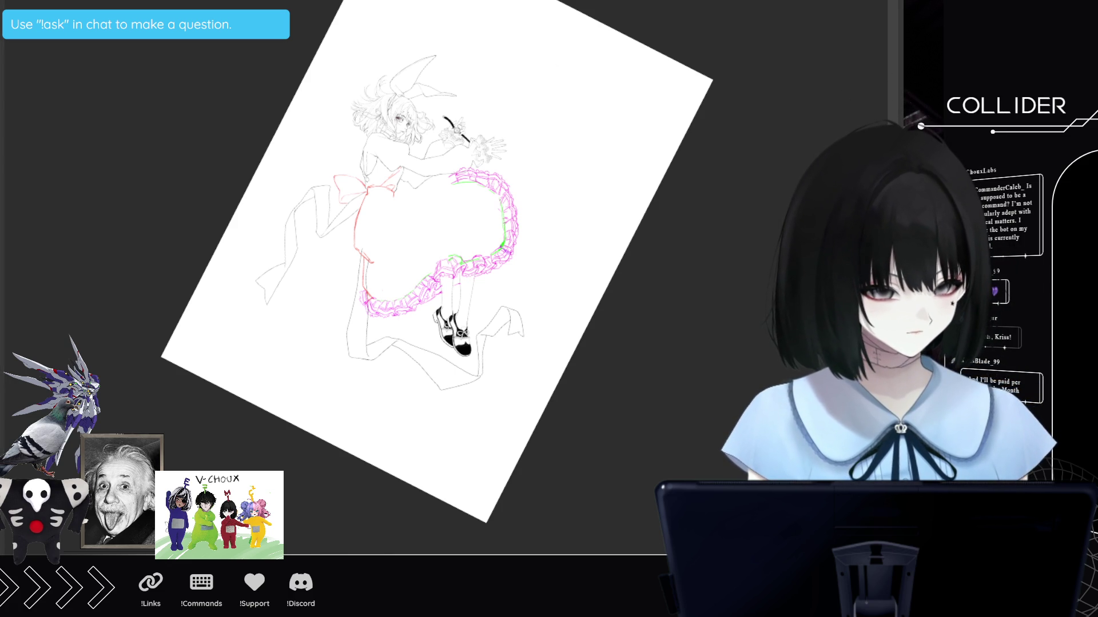
scroll(480, 240, "up", 5)
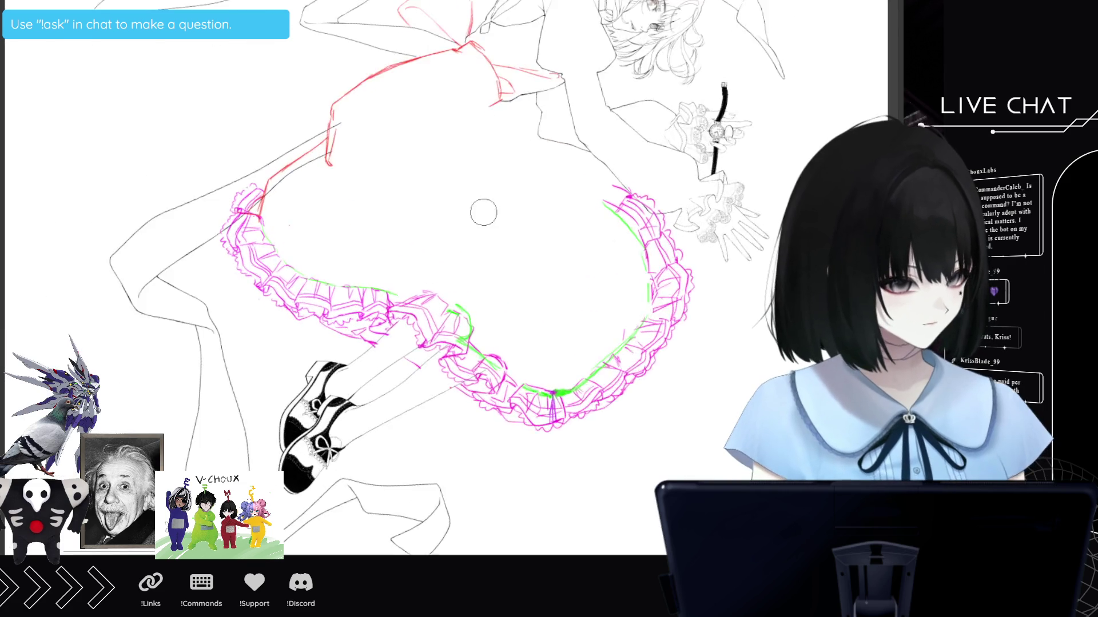
scroll(478, 218, "up", 2)
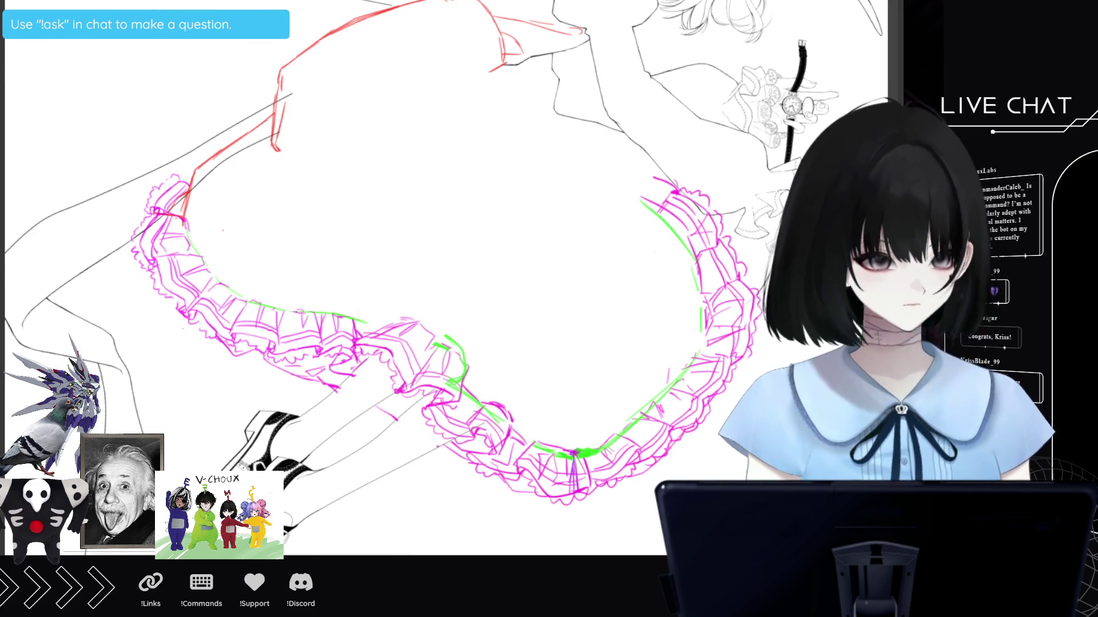
Lasso the skirt hem and start a transform, then leave it unchanged and deselect.
left_click_drag(700, 156, 612, 182)
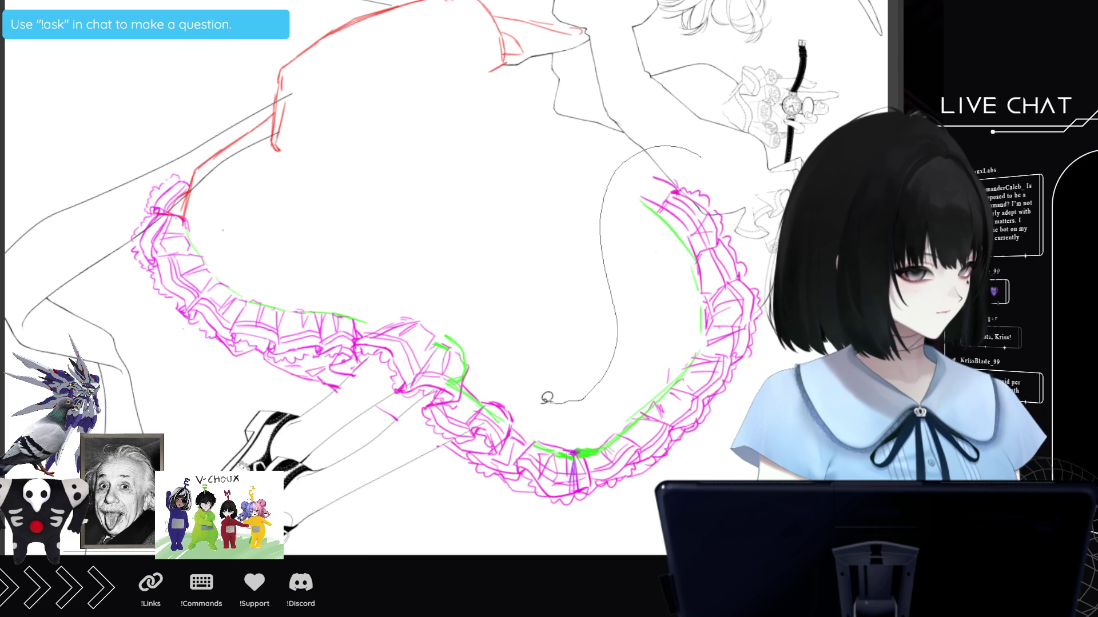
left_click_drag(525, 420, 479, 445)
left_click_drag(654, 541, 770, 178)
key("ctrl+t")
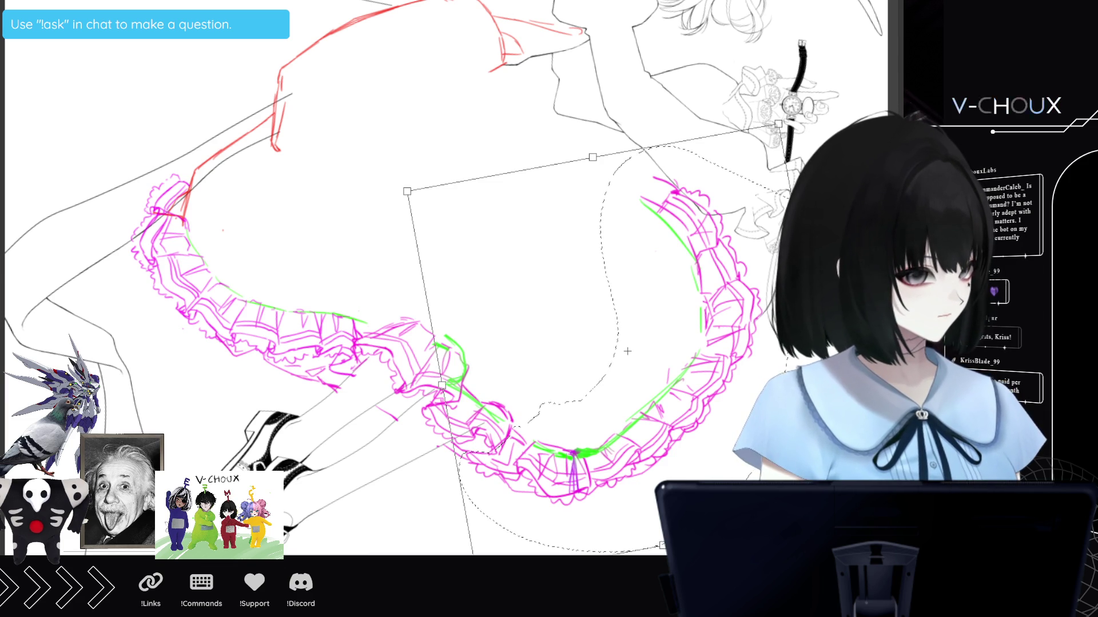
key("Return")
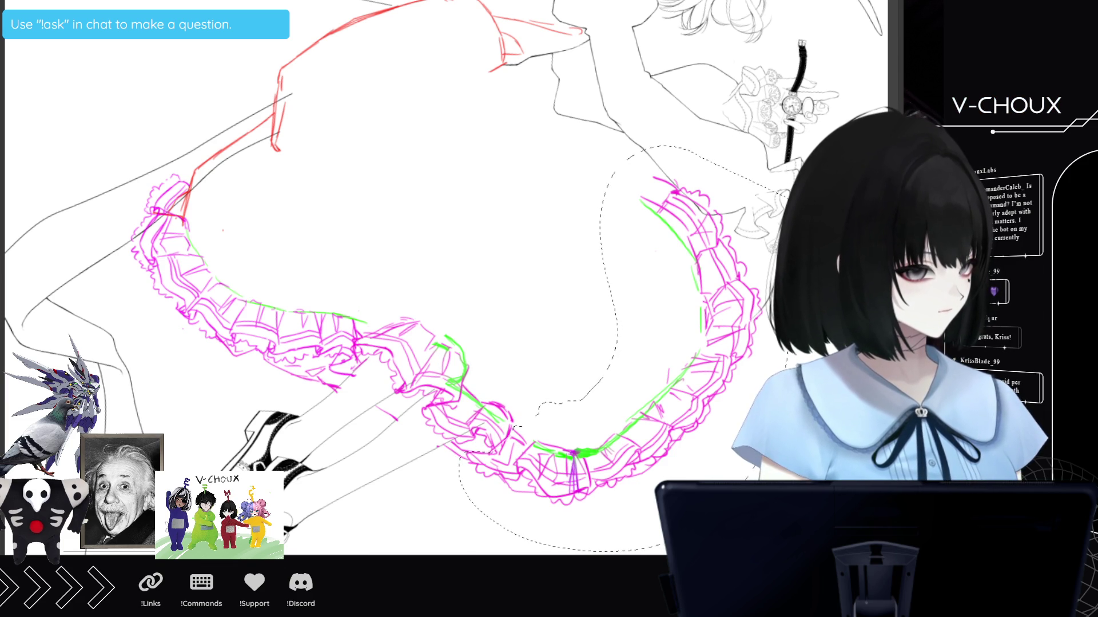
key("ctrl+d")
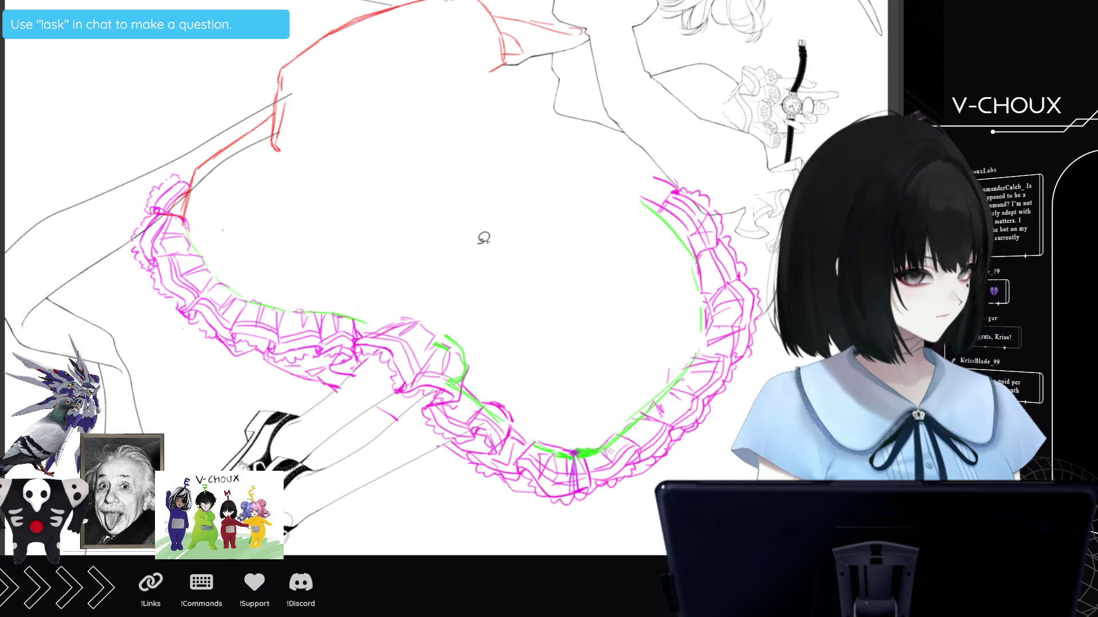
Fade the magenta and red sketch layers to pale tones and show the whole figure upright.
key("4")
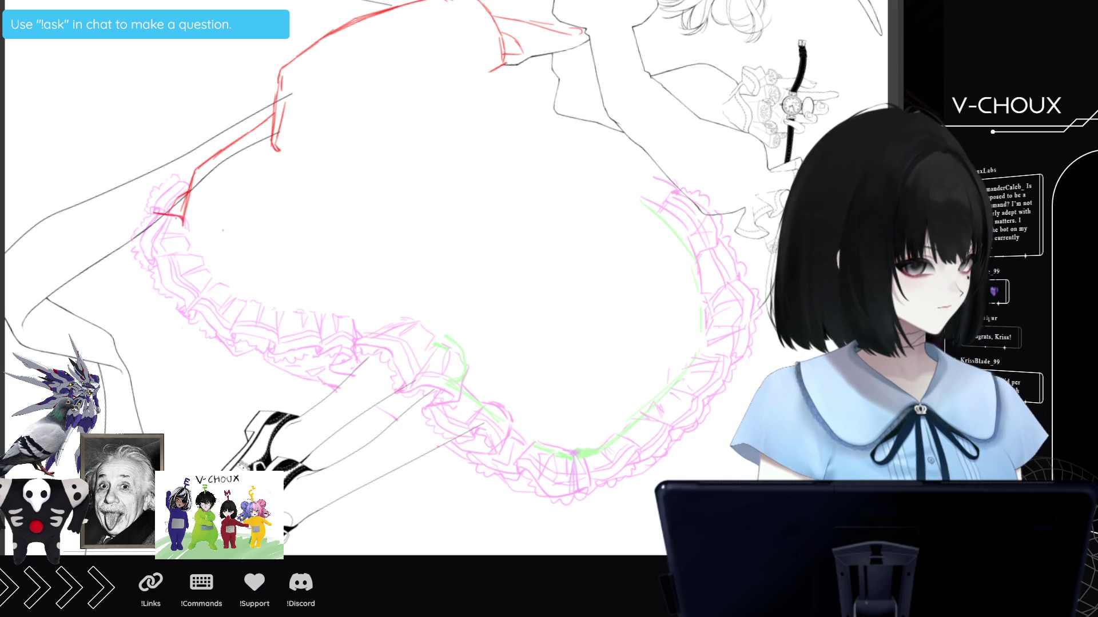
key("4")
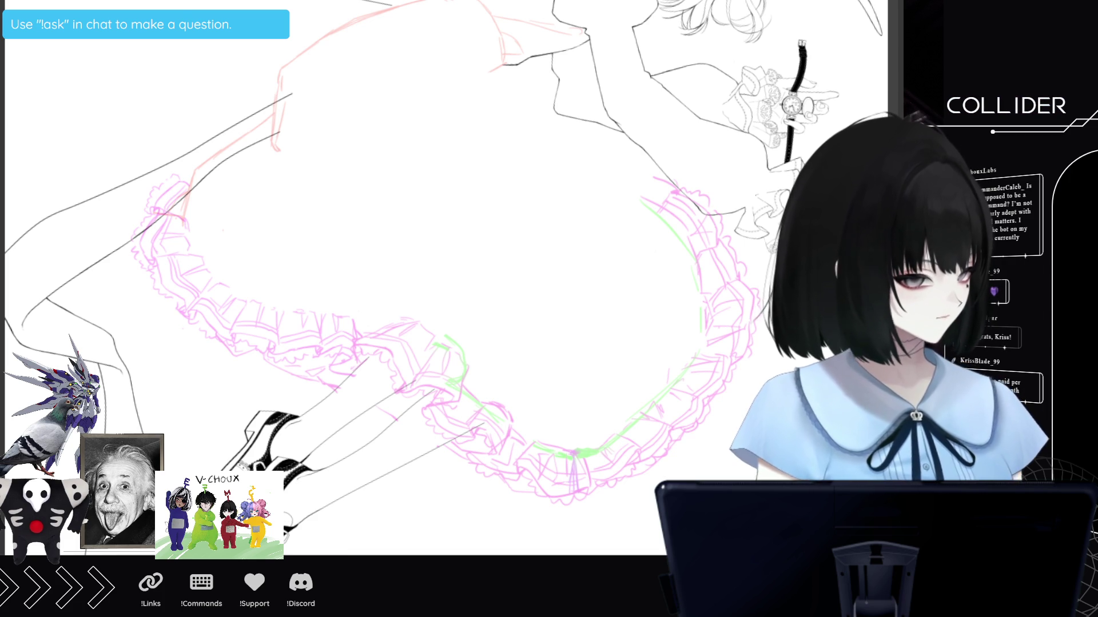
key("ctrl+0")
key("minus")
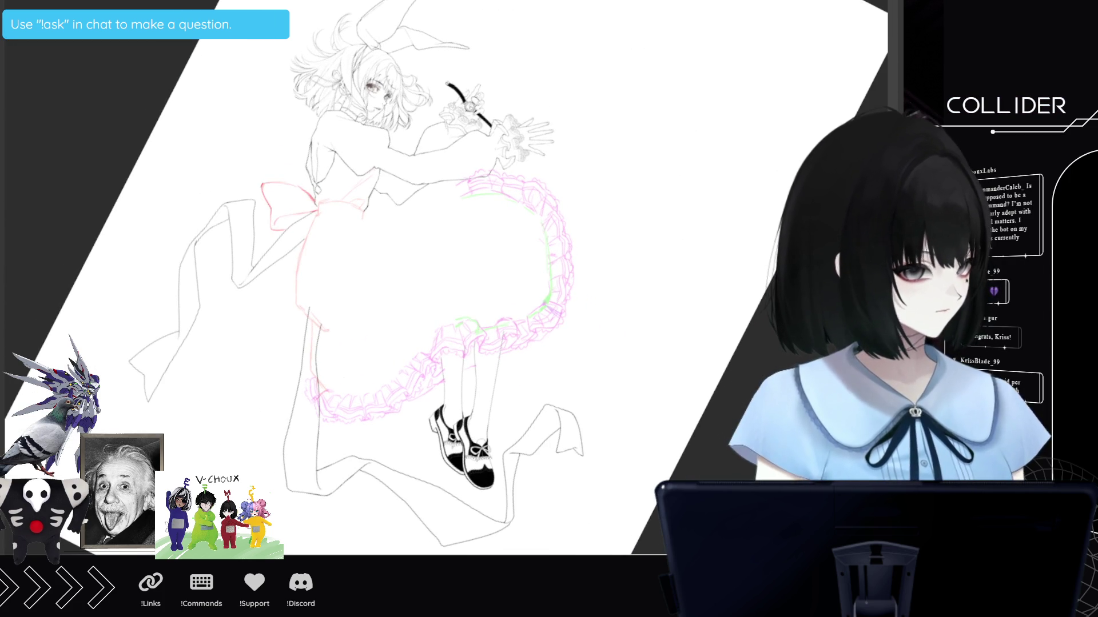
Delete the line art inside a rectangle around the skirt, then undo to restore it.
mouse_move(249, 131)
left_mouse_down()
mouse_move(606, 460)
mouse_move(600, 440)
left_mouse_up()
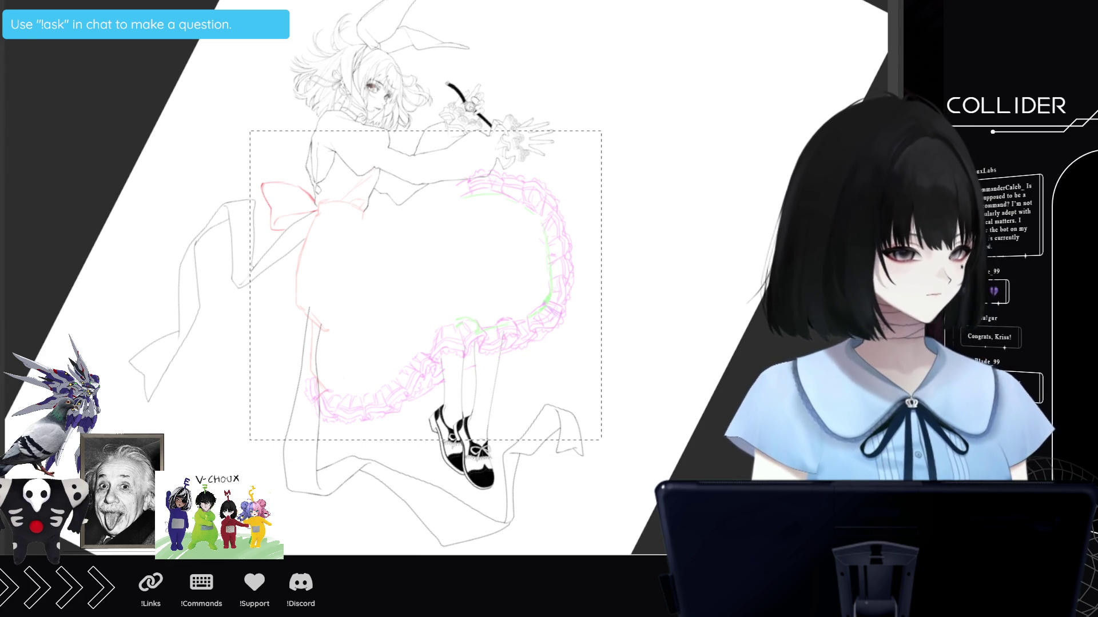
key("Delete")
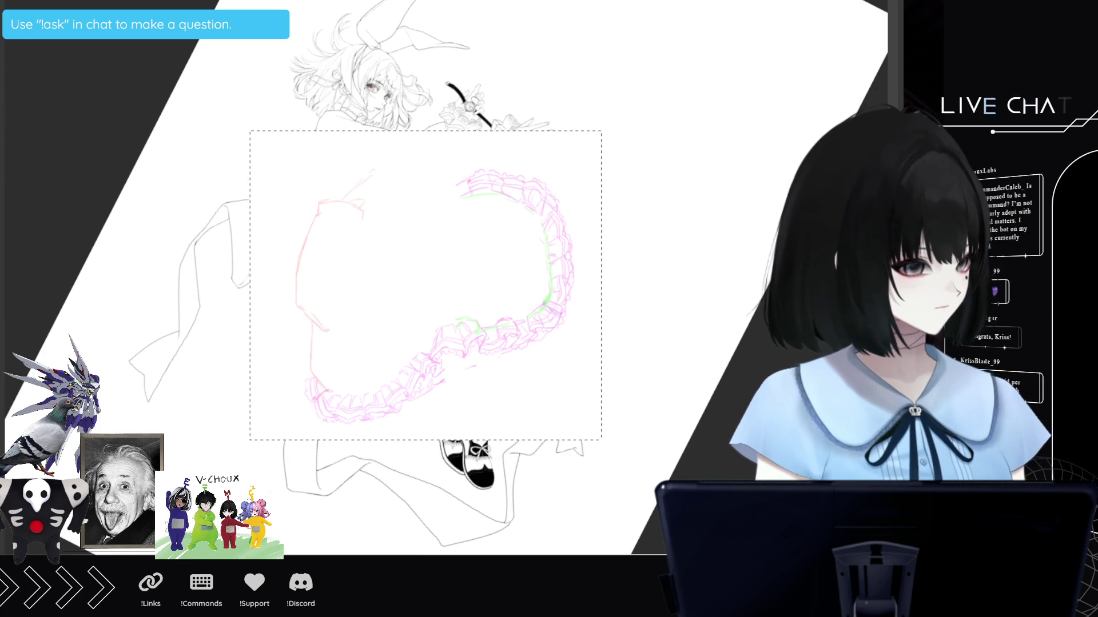
key("ctrl+z")
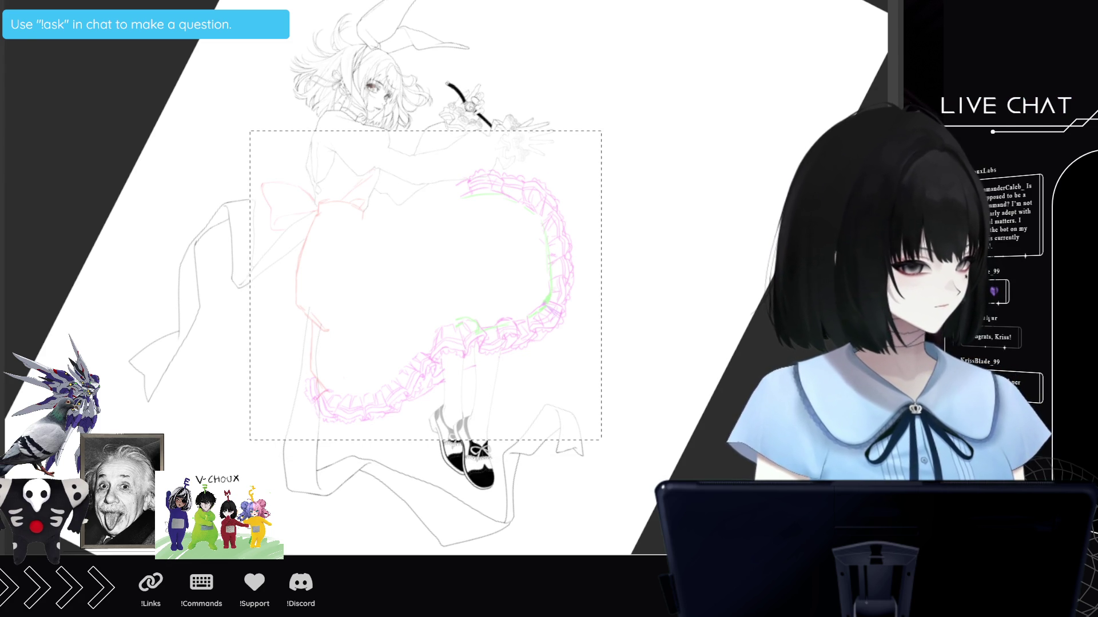
Zoom in close on the red waistline and bow sketch.
scroll(481, 272, "up", 3)
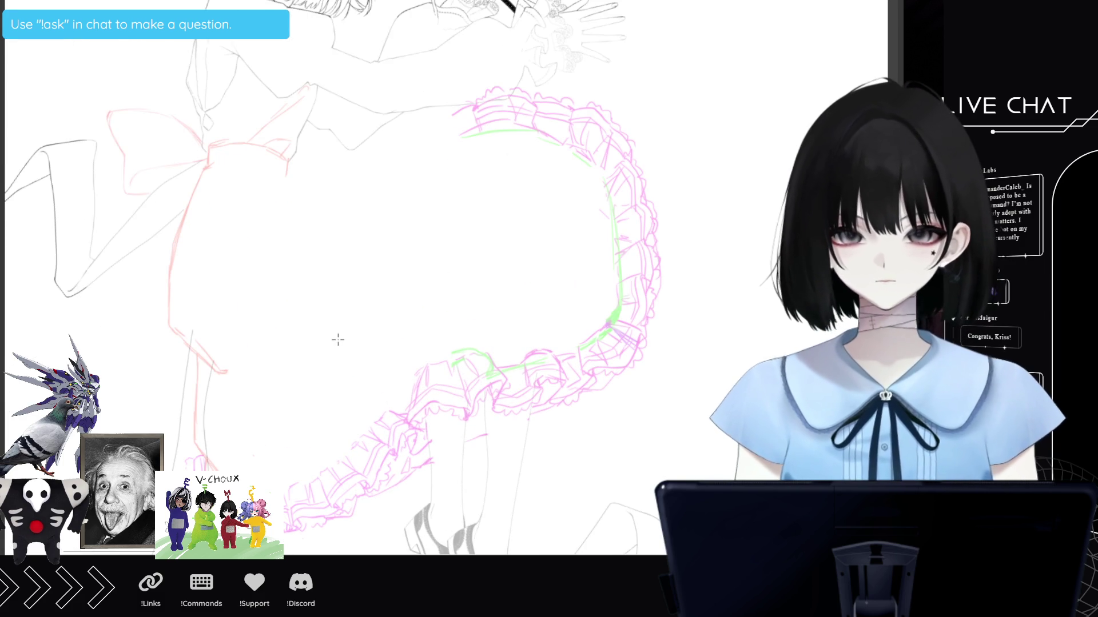
scroll(432, 347, "down", 1)
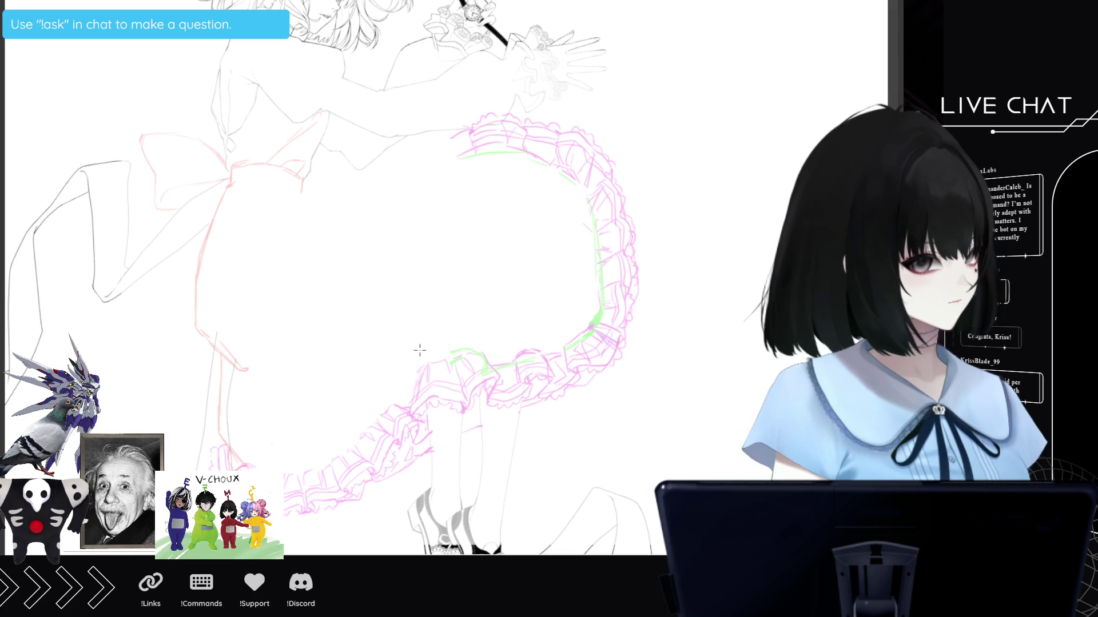
scroll(158, 132, "up", 1)
scroll(159, 133, "up", 2)
scroll(163, 140, "up", 2)
scroll(169, 150, "up", 1)
scroll(174, 152, "down", 3)
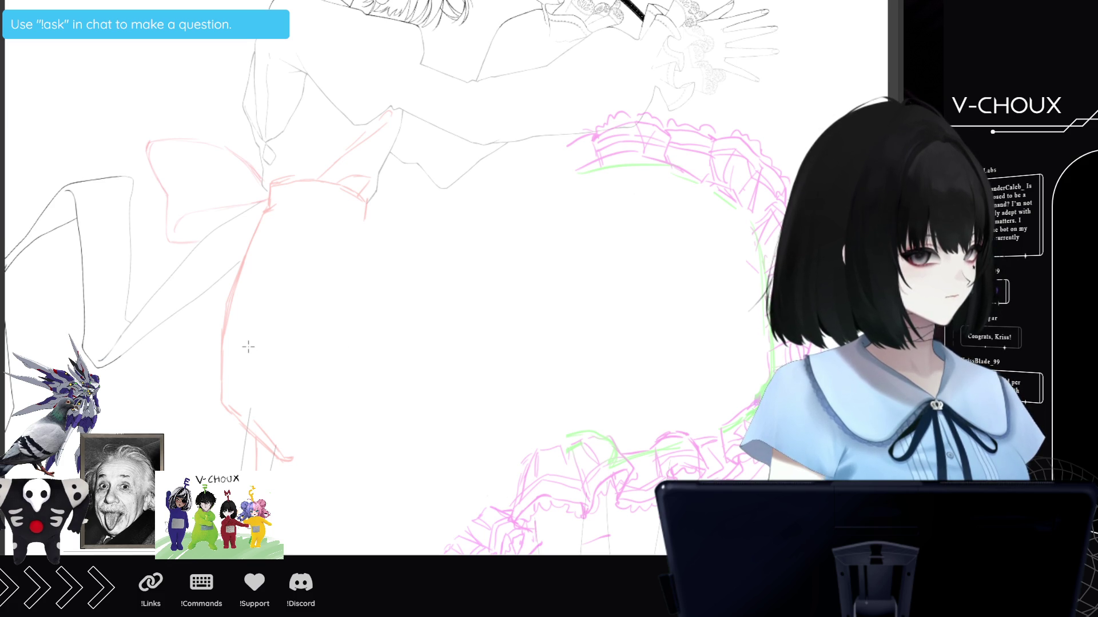
scroll(248, 346, "up", 2)
scroll(176, 237, "up", 2)
scroll(148, 204, "up", 2)
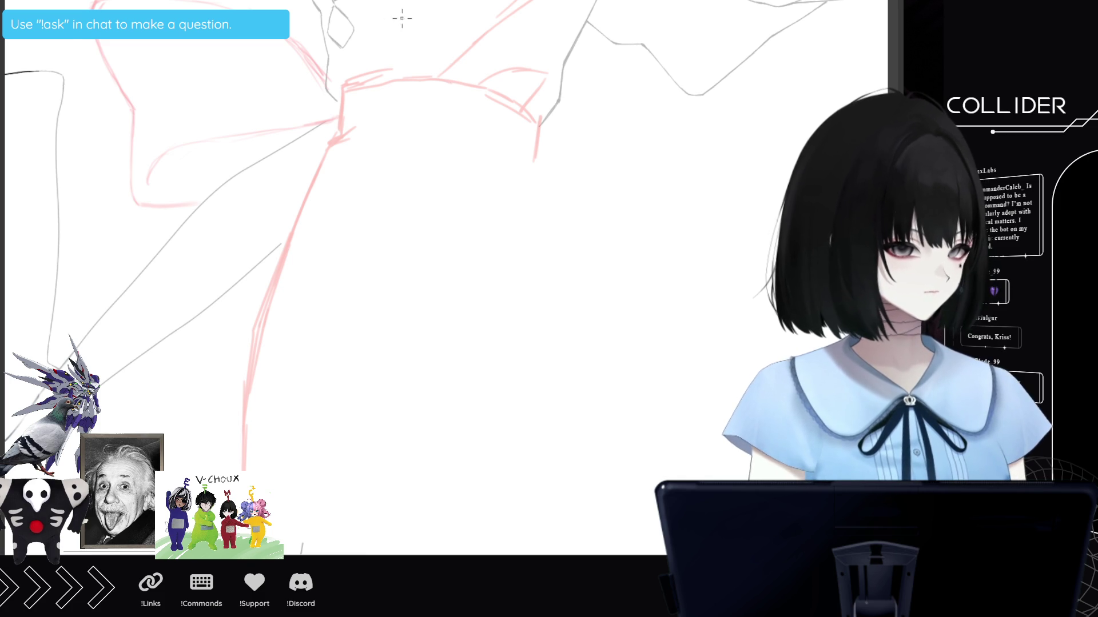
scroll(337, 34, "up", 2)
scroll(336, 33, "up", 1)
scroll(336, 33, "up", 1)
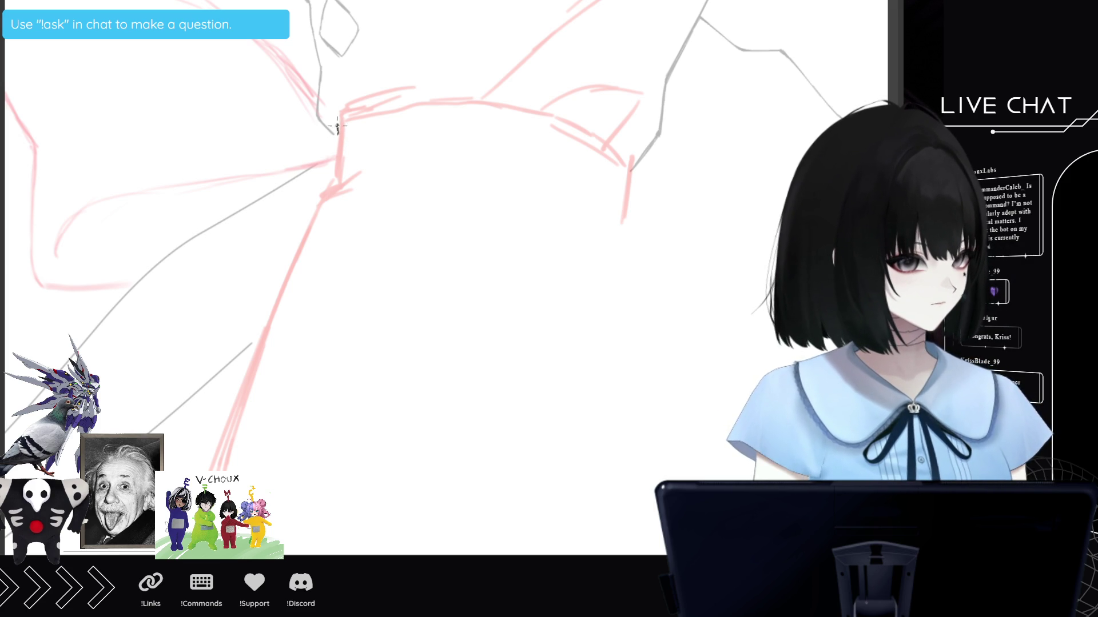
Ink black strokes on the waistband's right edge and up from the hem corner, undoing the last.
mouse_move(338, 127)
left_mouse_down()
mouse_move(336, 166)
mouse_move(337, 157)
left_mouse_up()
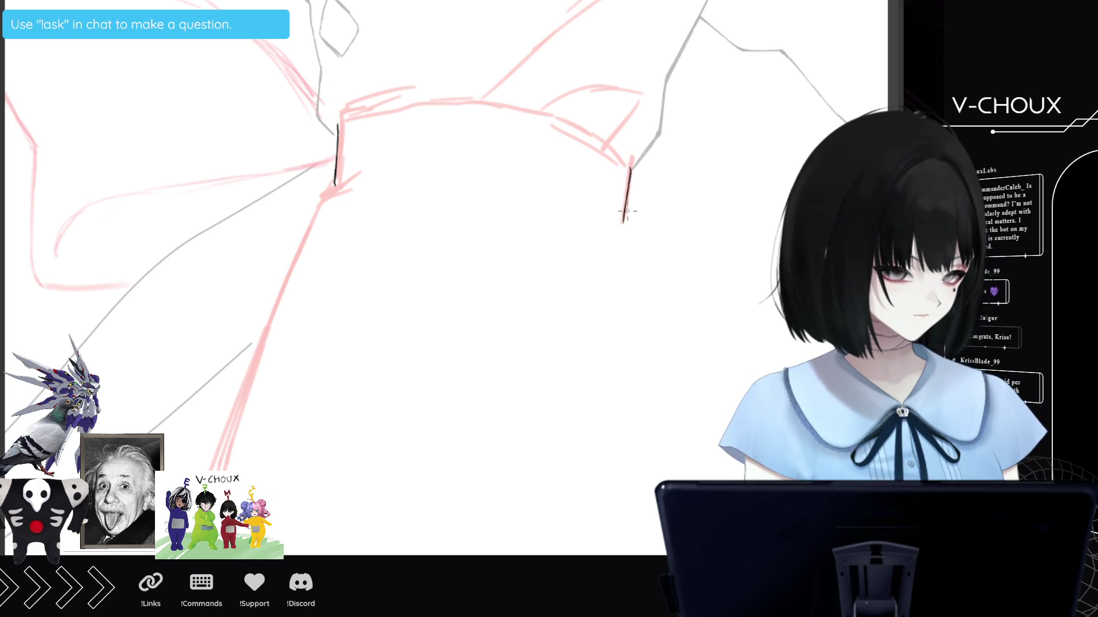
left_click_drag(627, 209, 434, 365)
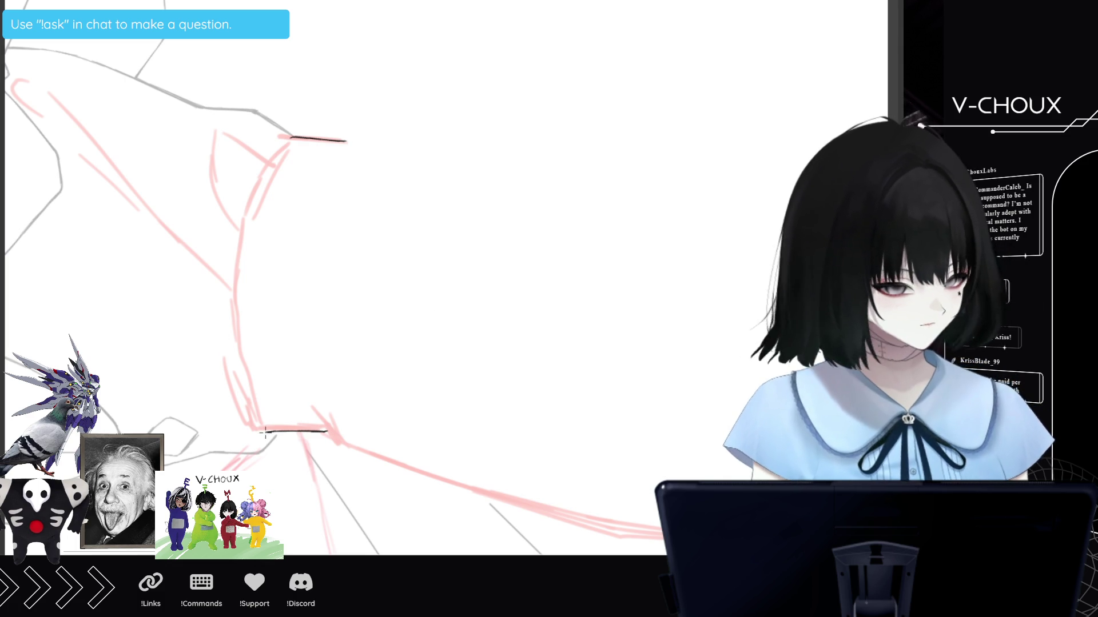
mouse_move(266, 432)
left_mouse_down()
mouse_move(256, 408)
mouse_move(276, 358)
left_mouse_up()
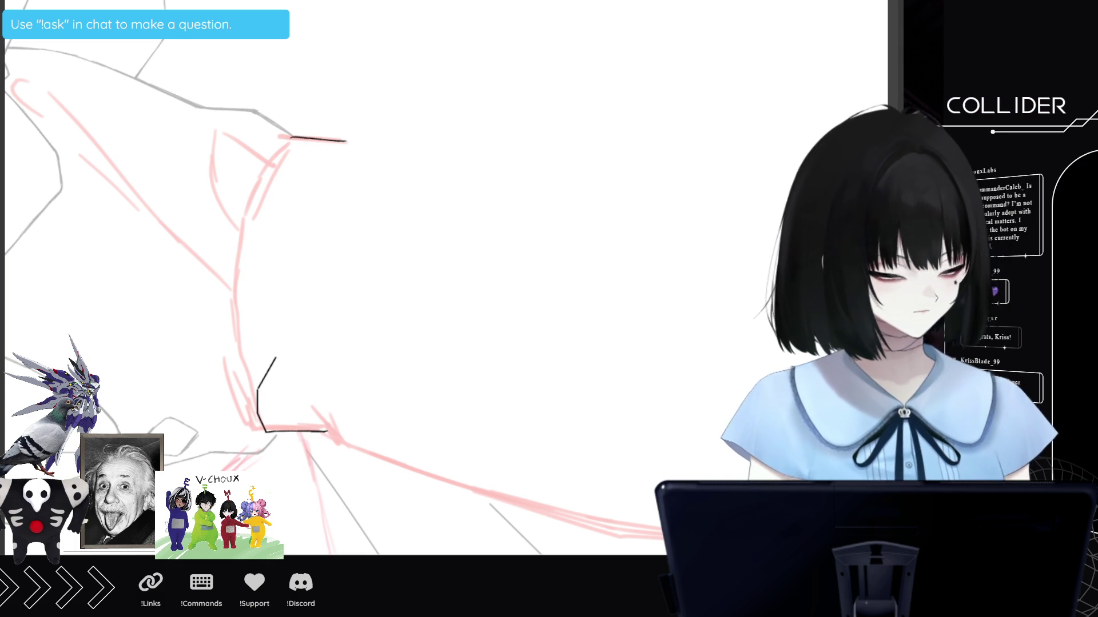
key("ctrl+z")
key("ctrl+z")
key("ctrl+z")
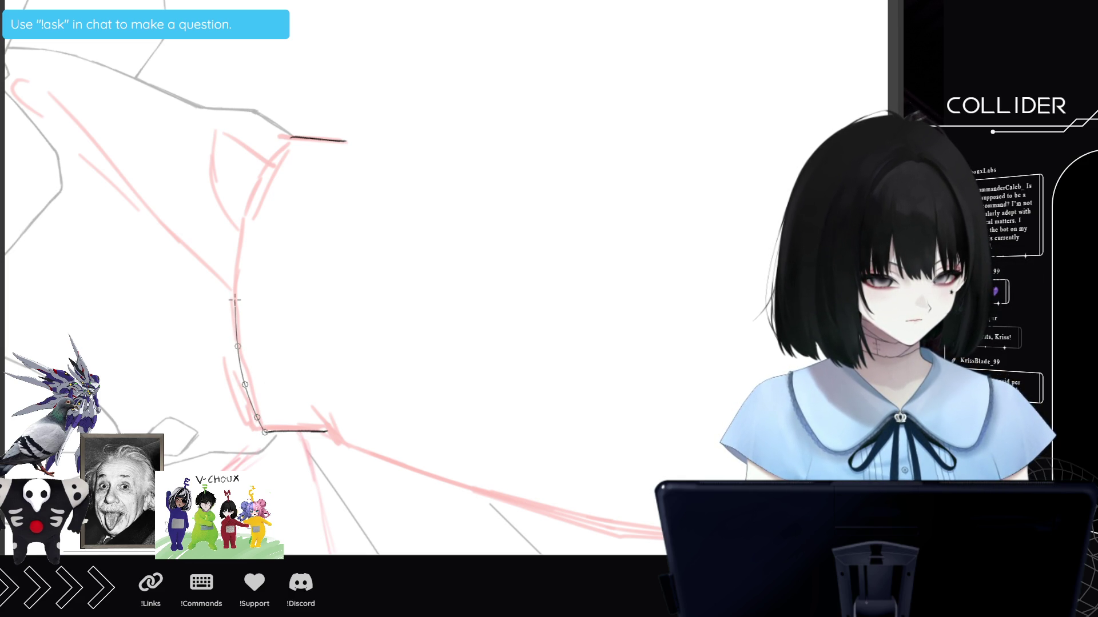
Trace the curved waist edge with a black line, then rotate the view toward the bow.
left_click(246, 211)
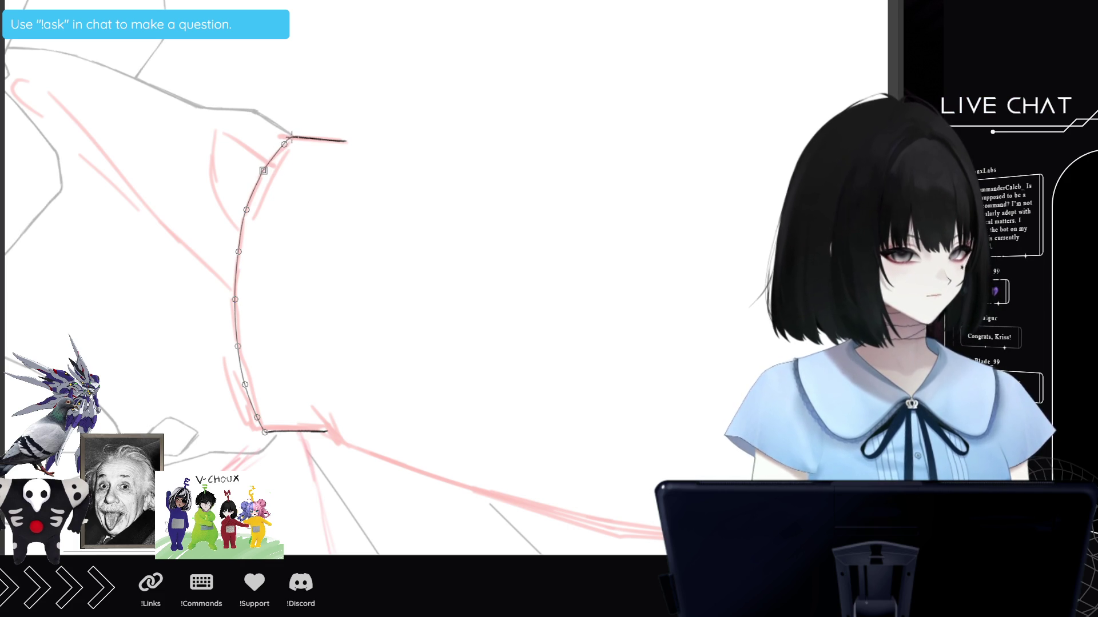
double_click(289, 137)
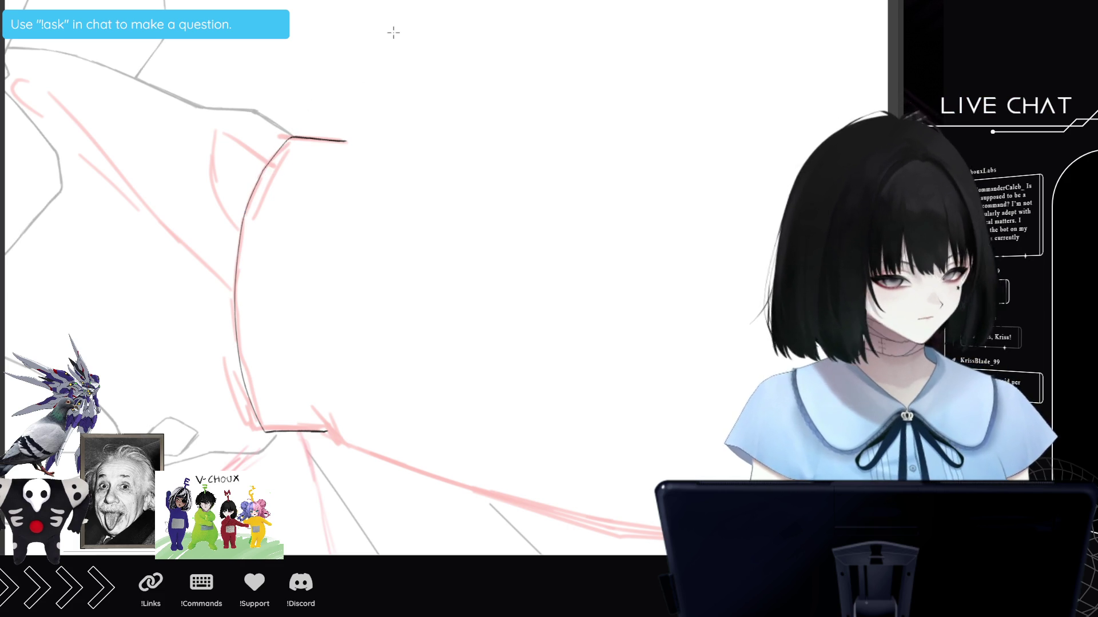
key("r")
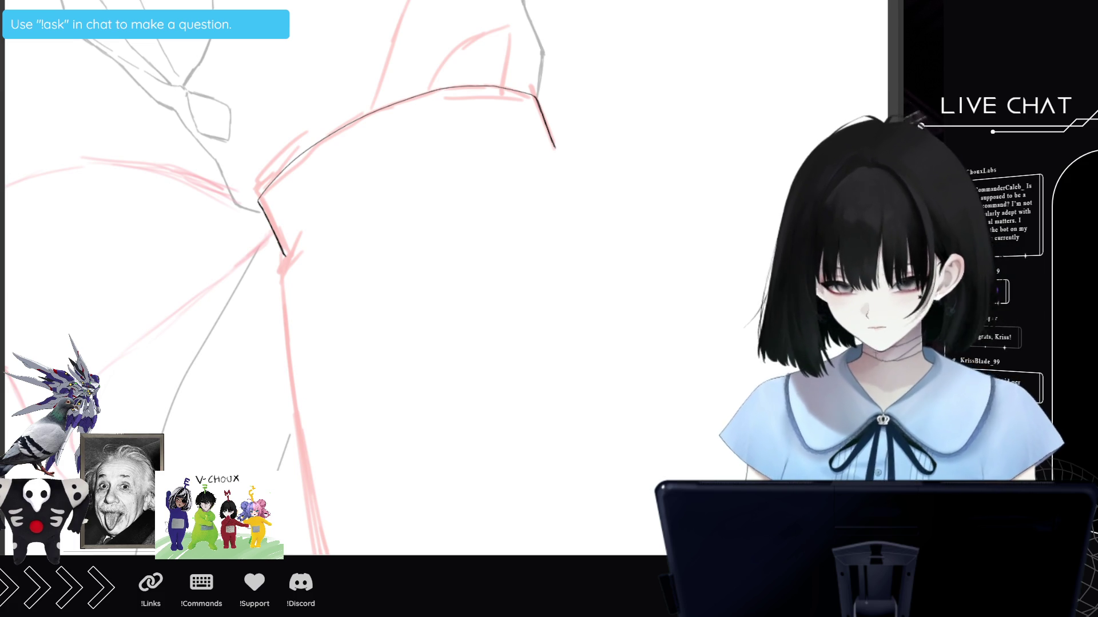
key("r")
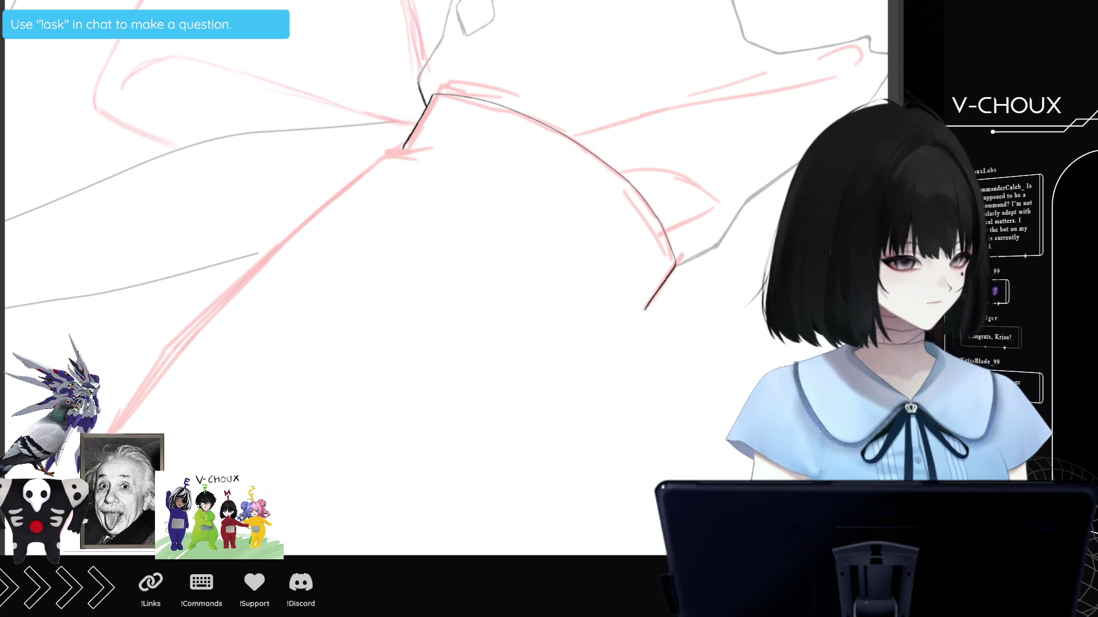
scroll(468, 230, "up", 1)
scroll(446, 275, "up", 5)
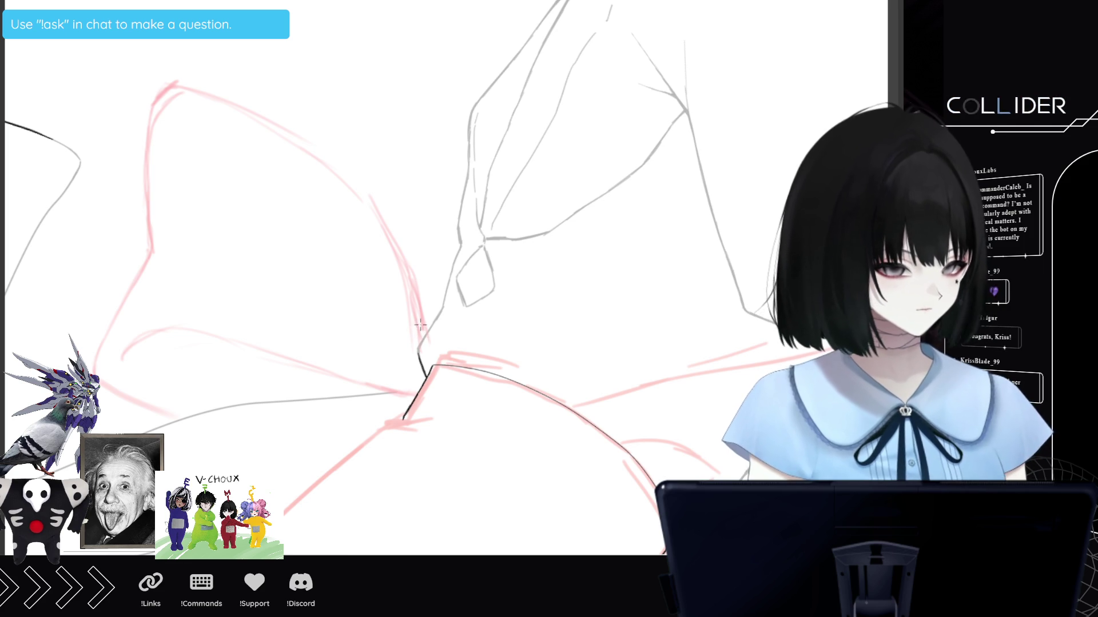
Trace a polyline from the bow knot up the left loop's inner edge and over its top corner.
left_click(414, 289)
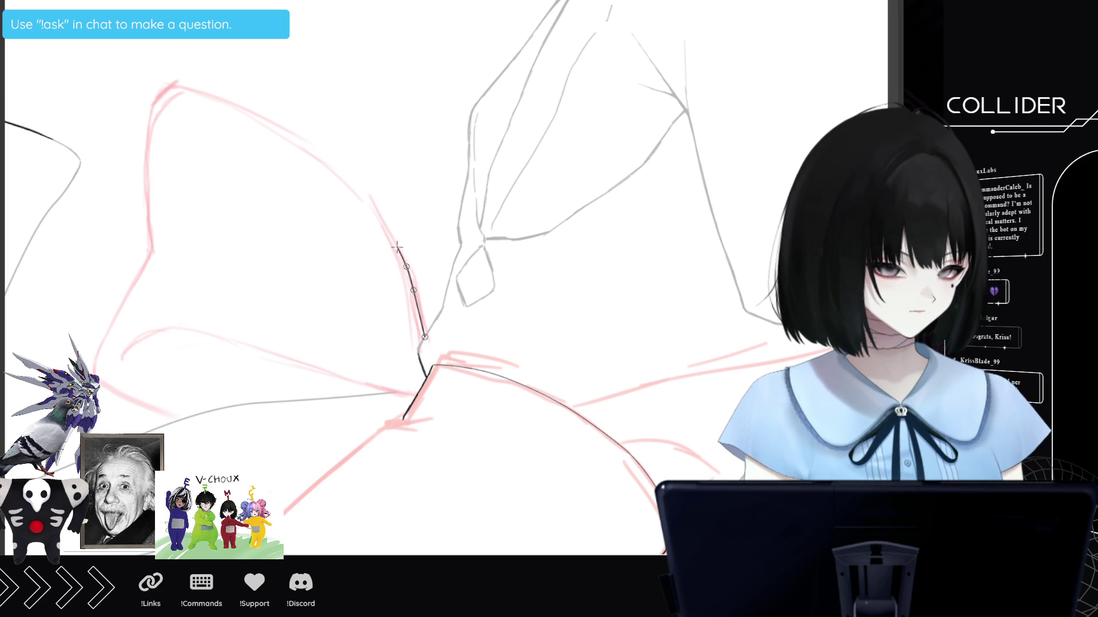
left_click(406, 267)
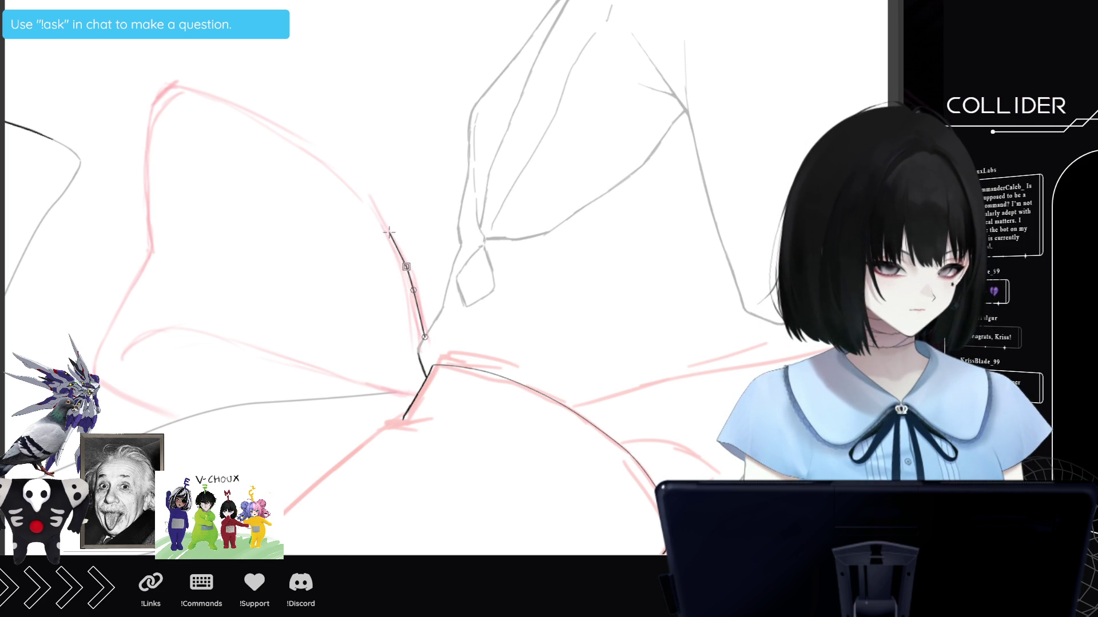
left_click(365, 201)
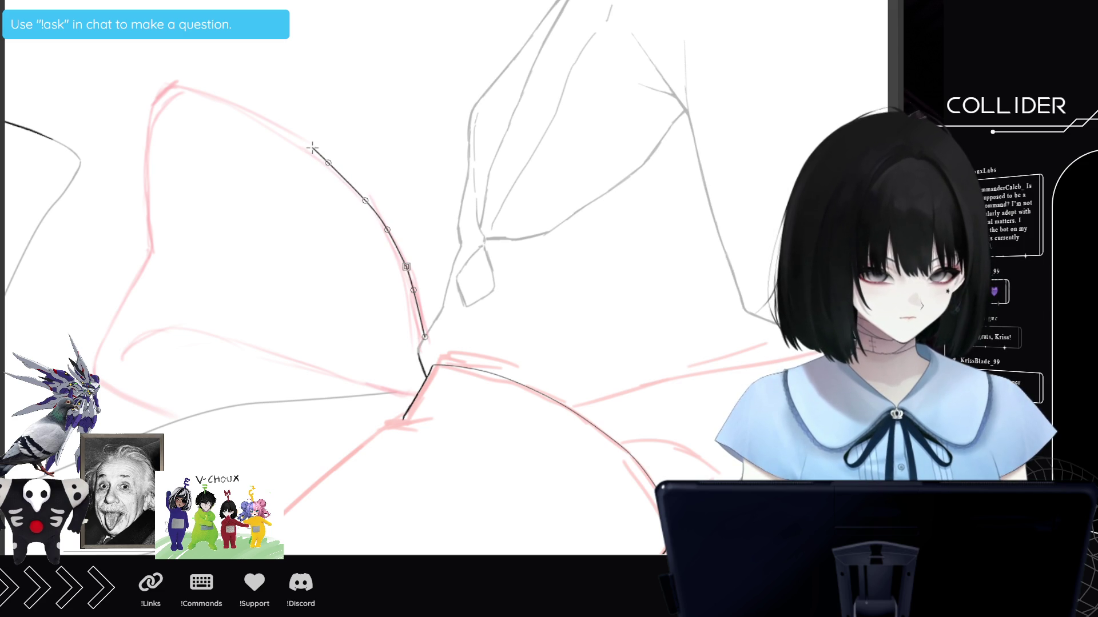
left_click(316, 151)
left_click(290, 138)
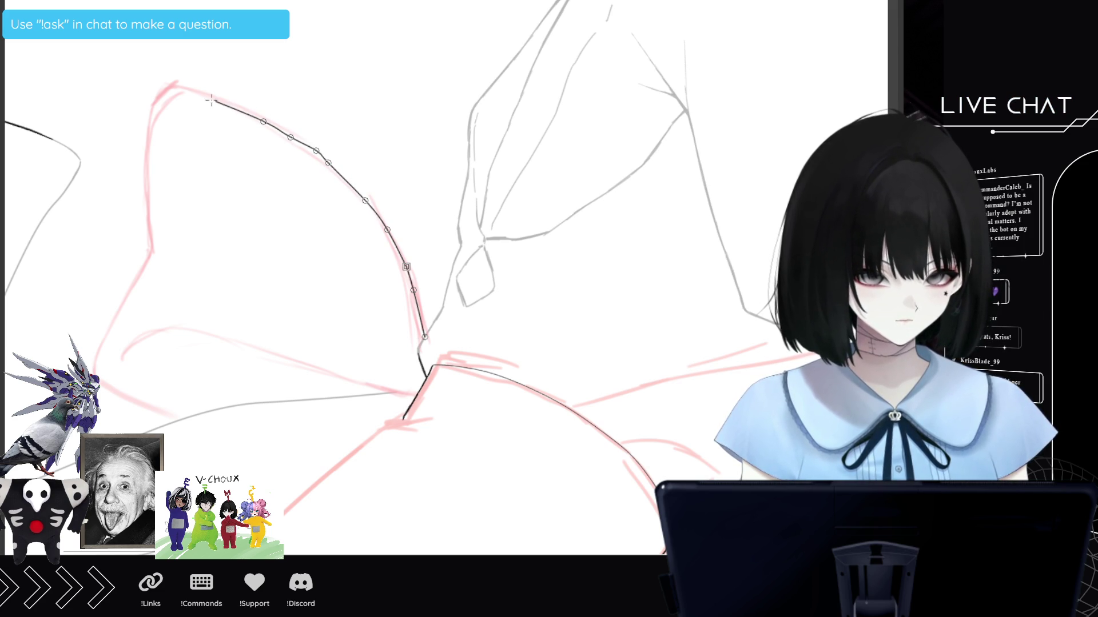
left_click(165, 90)
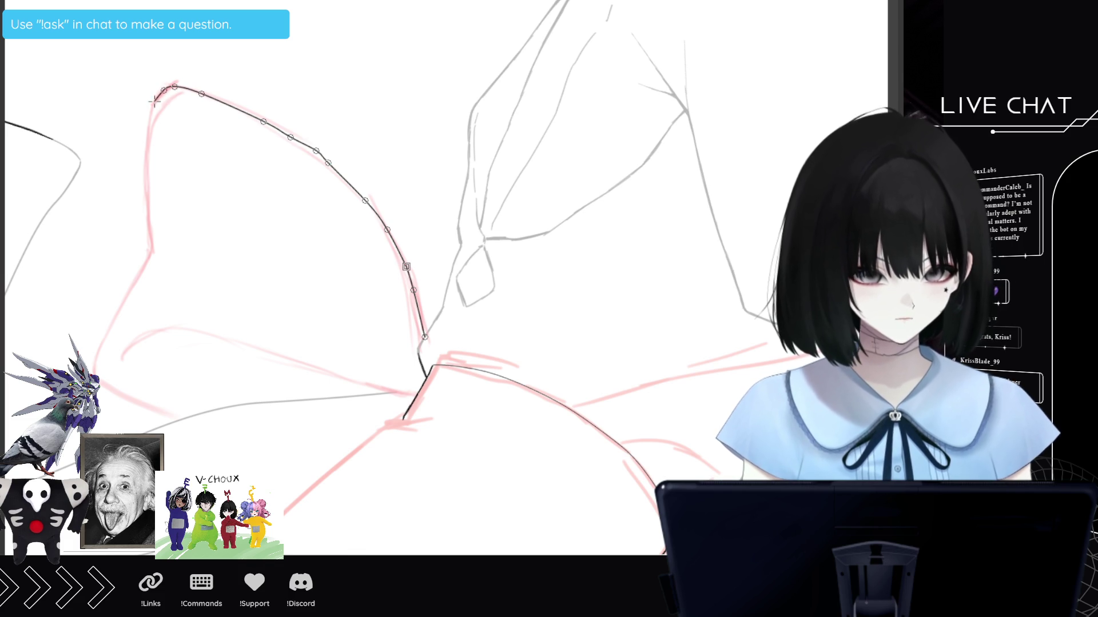
left_click(157, 98)
left_click(150, 112)
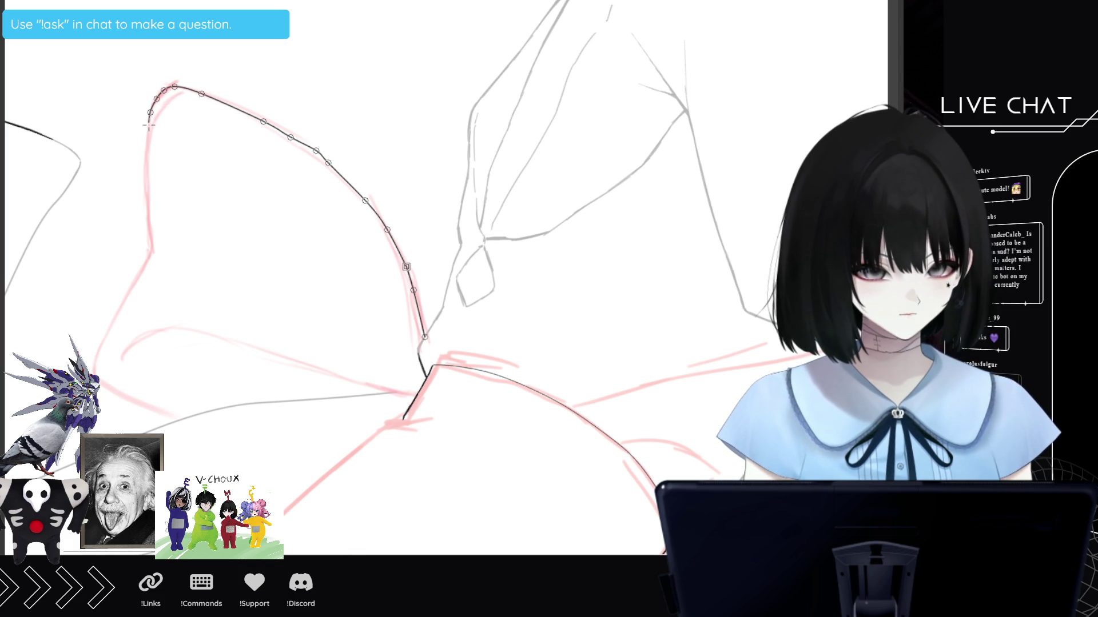
Continue the curve down the loop's left side to its lower tip and along the bottom, then finish it.
left_click(146, 145)
left_click(147, 188)
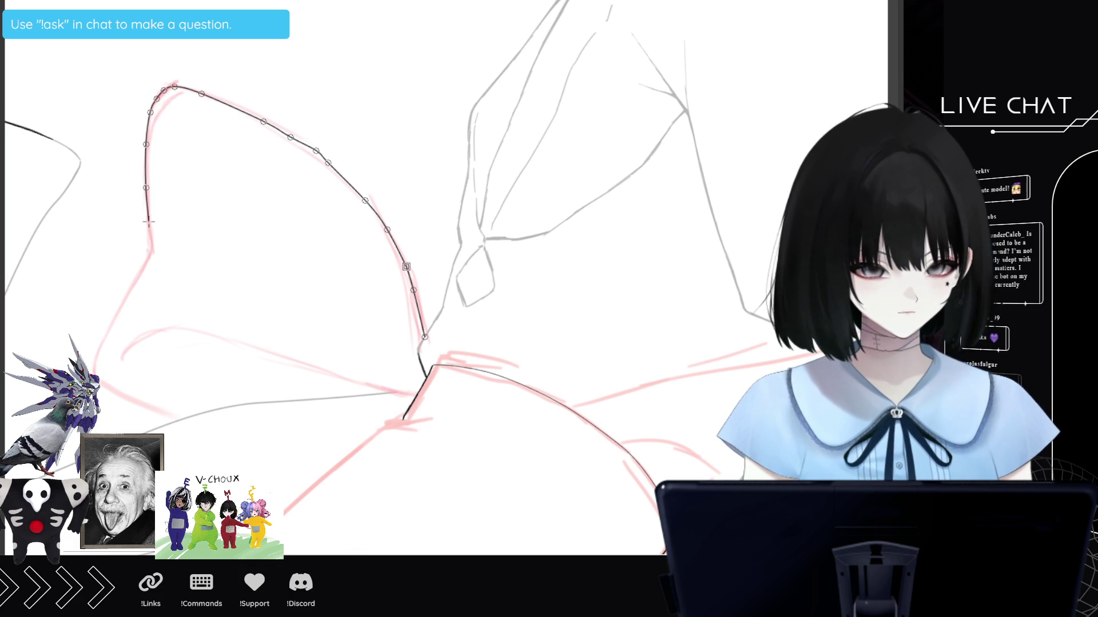
left_click(152, 242)
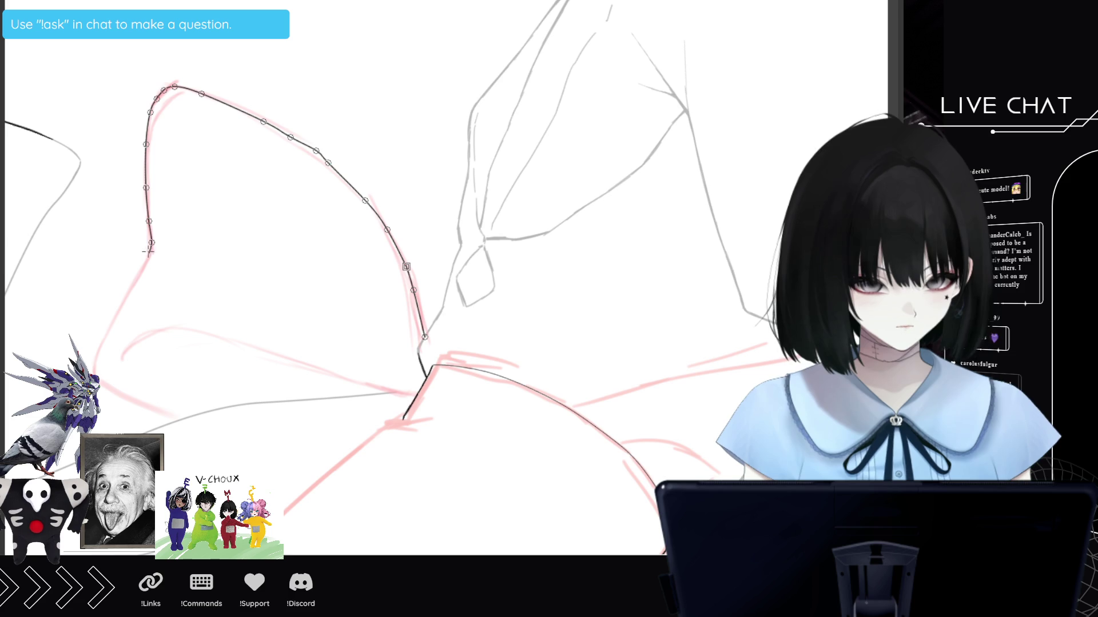
left_click(150, 255)
left_click(135, 283)
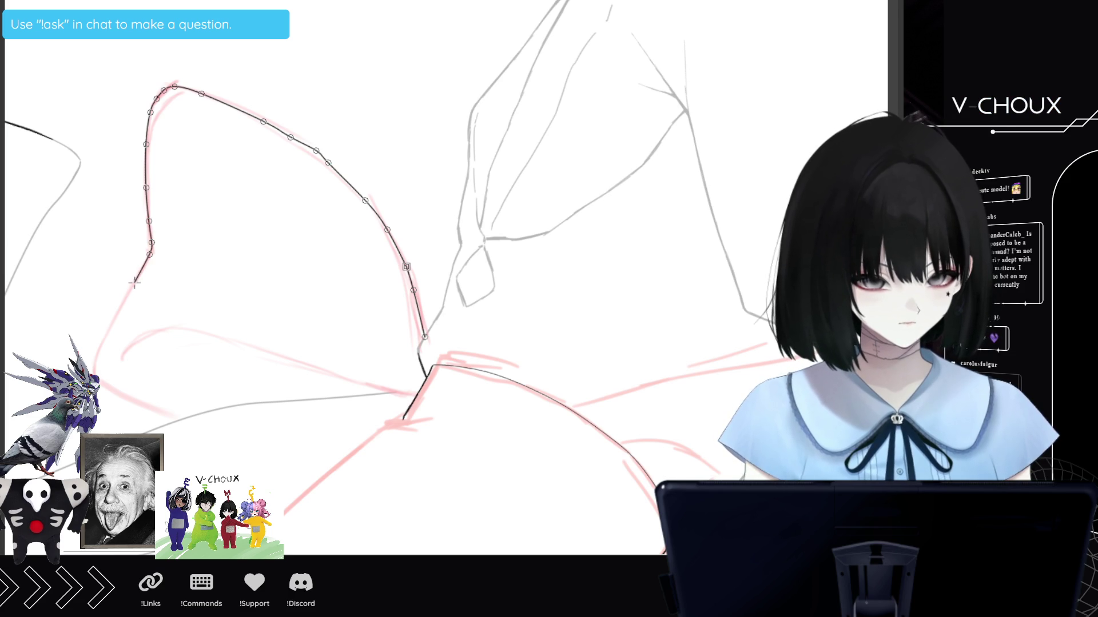
left_click(114, 318)
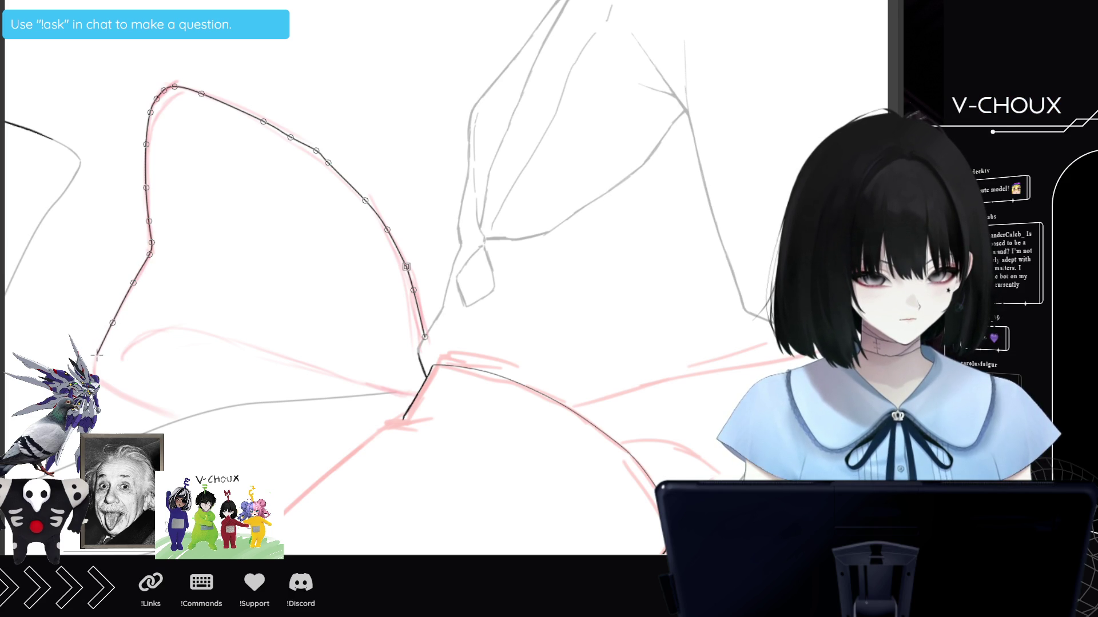
left_click(96, 374)
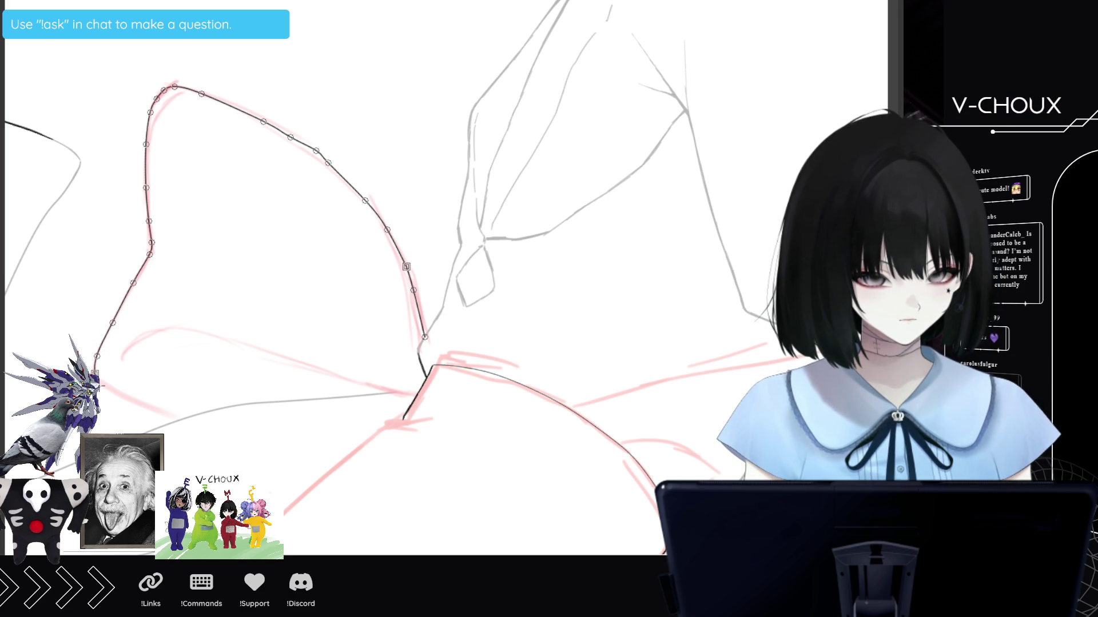
left_click(113, 394)
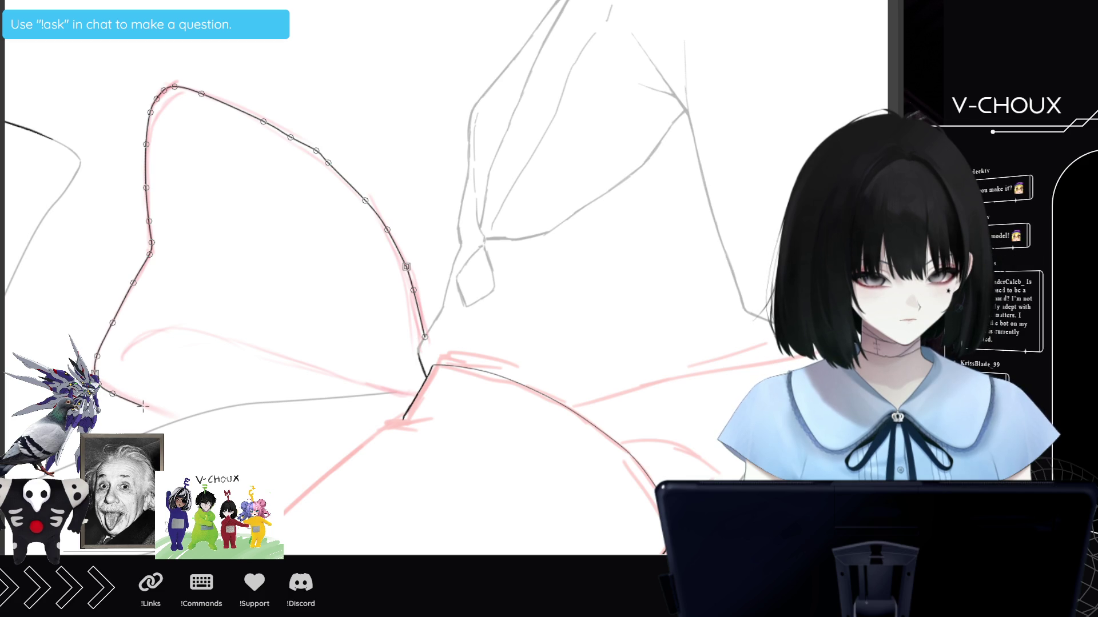
left_click(145, 409)
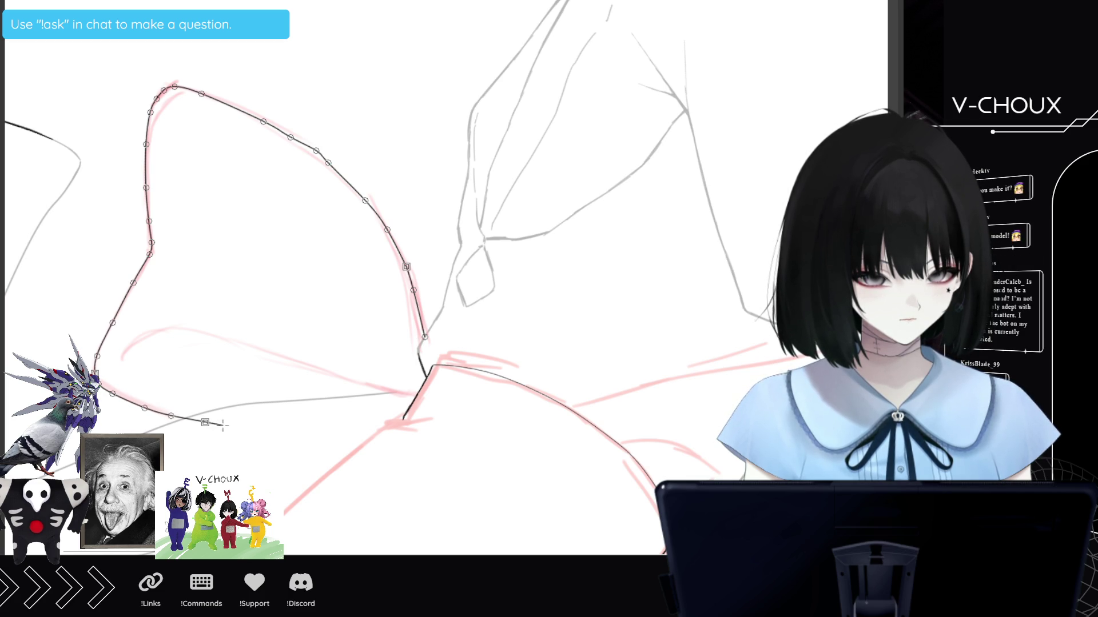
double_click(224, 425)
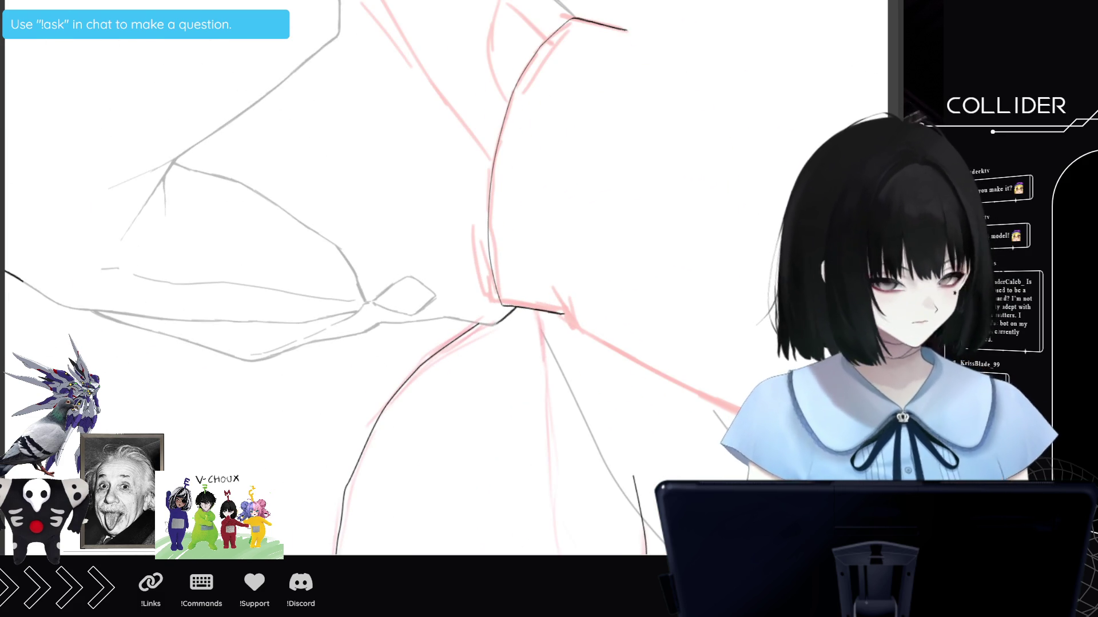
Erase the overlapping black line ends below the bow knot, rotating the canvas to reach them.
scroll(354, 372, "down", 2)
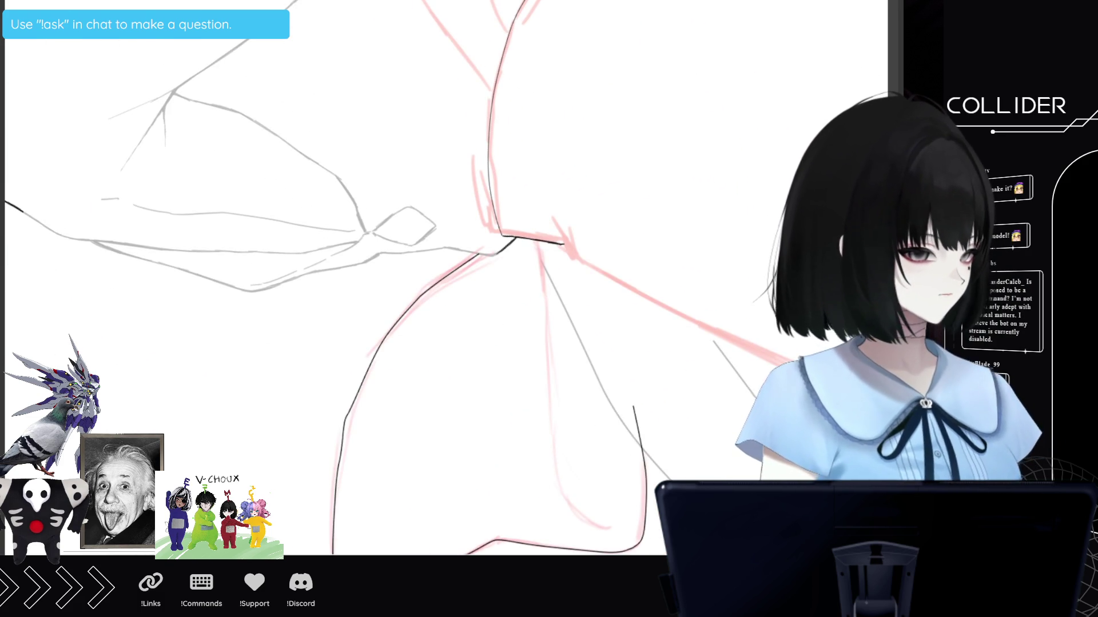
left_click(345, 428)
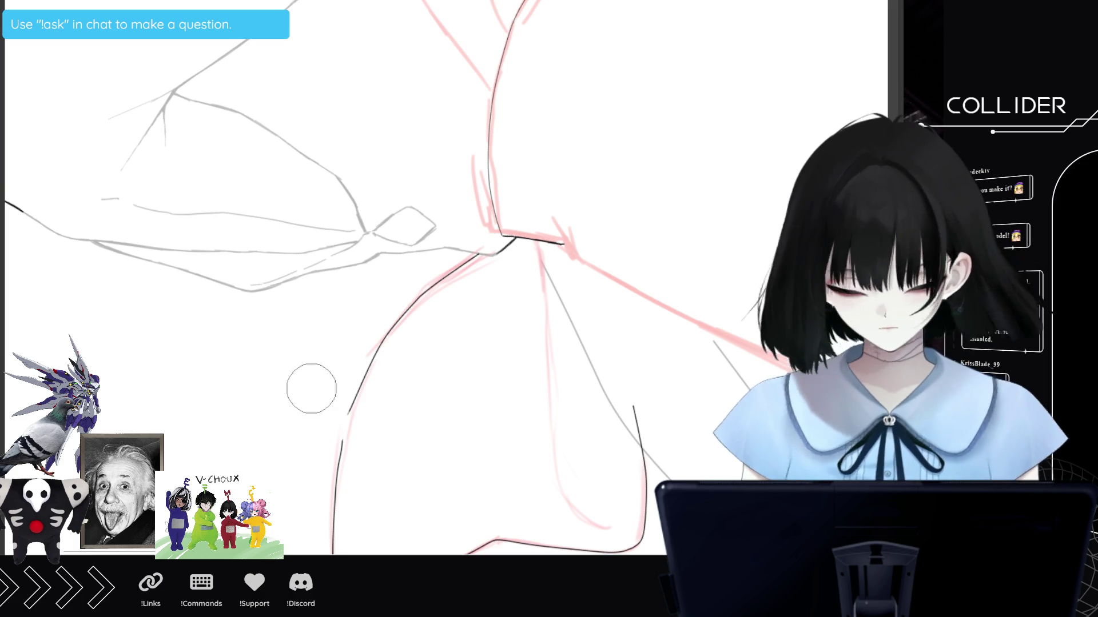
left_click(354, 400)
left_click(340, 452)
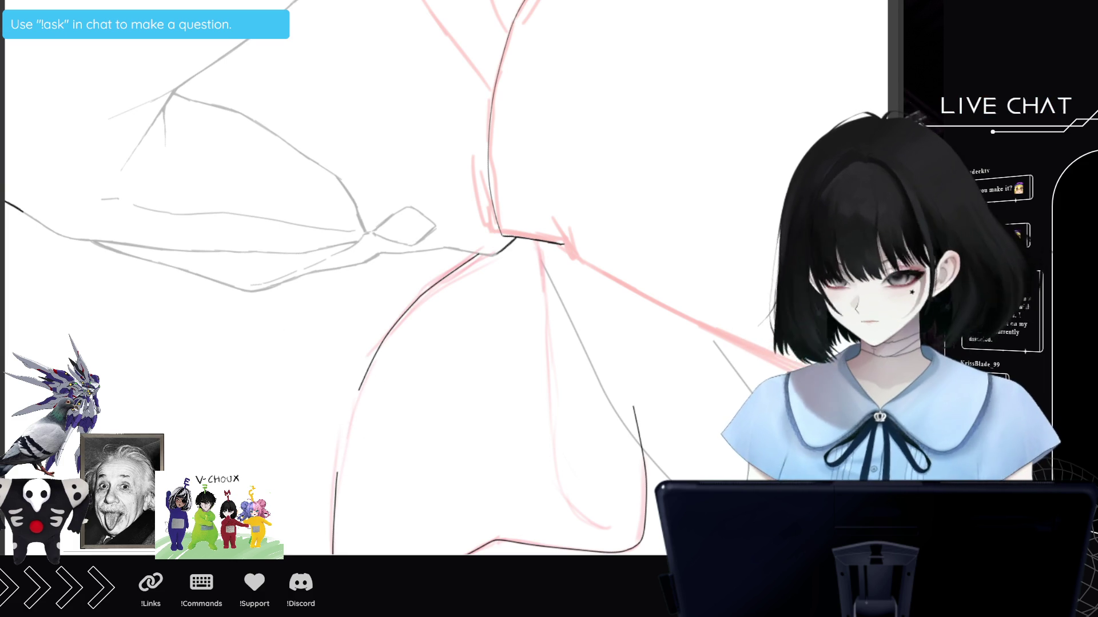
key("minus")
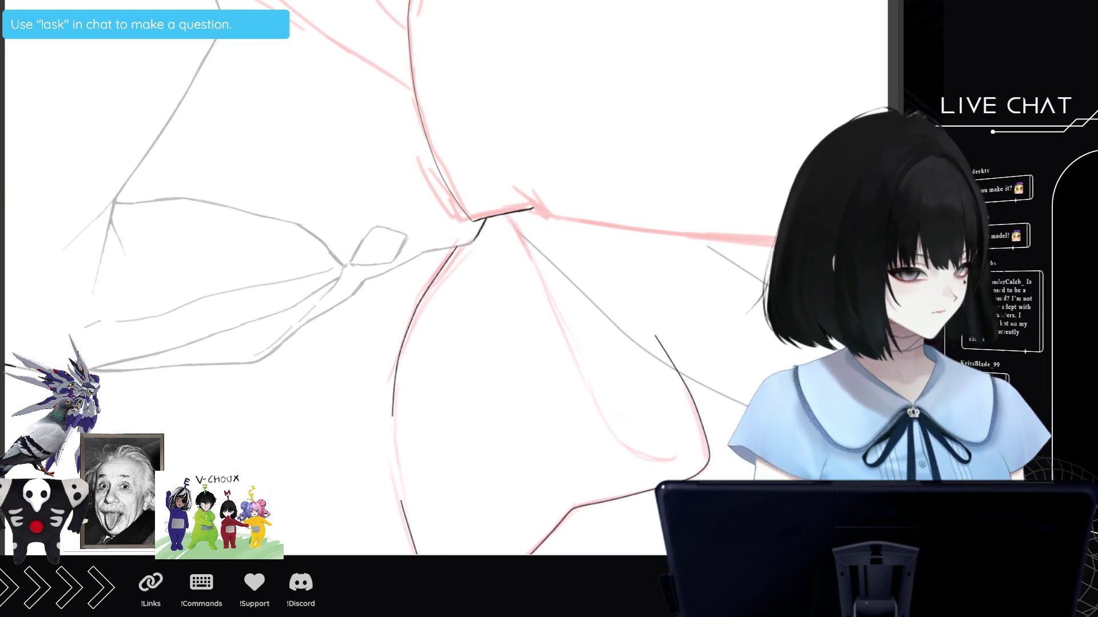
left_click_drag(400, 349, 463, 238)
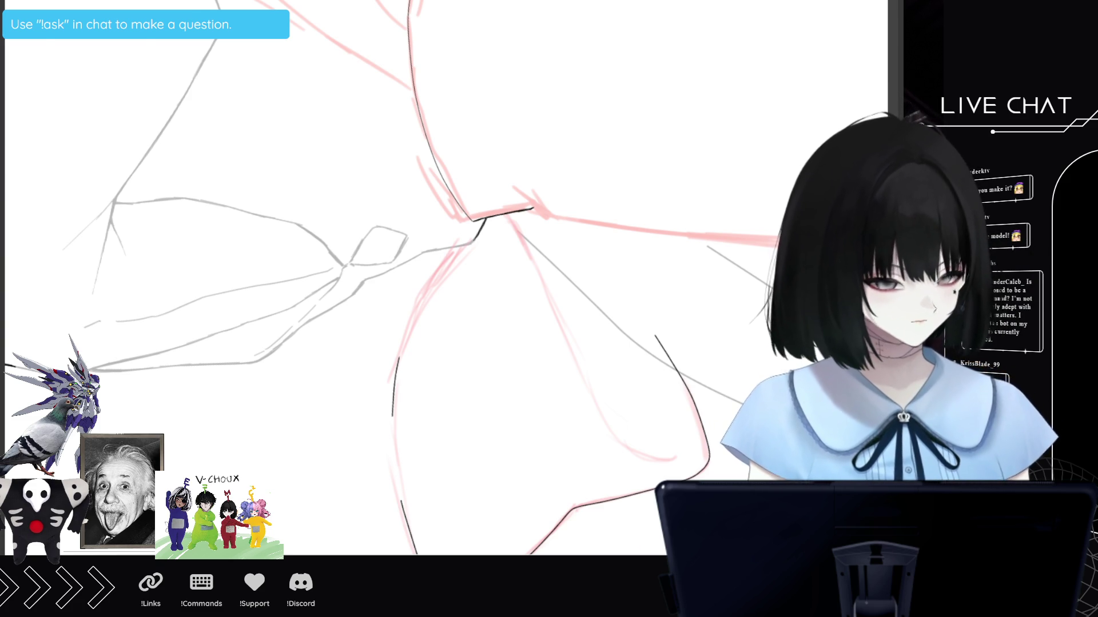
key("minus")
key("minus")
key("minus")
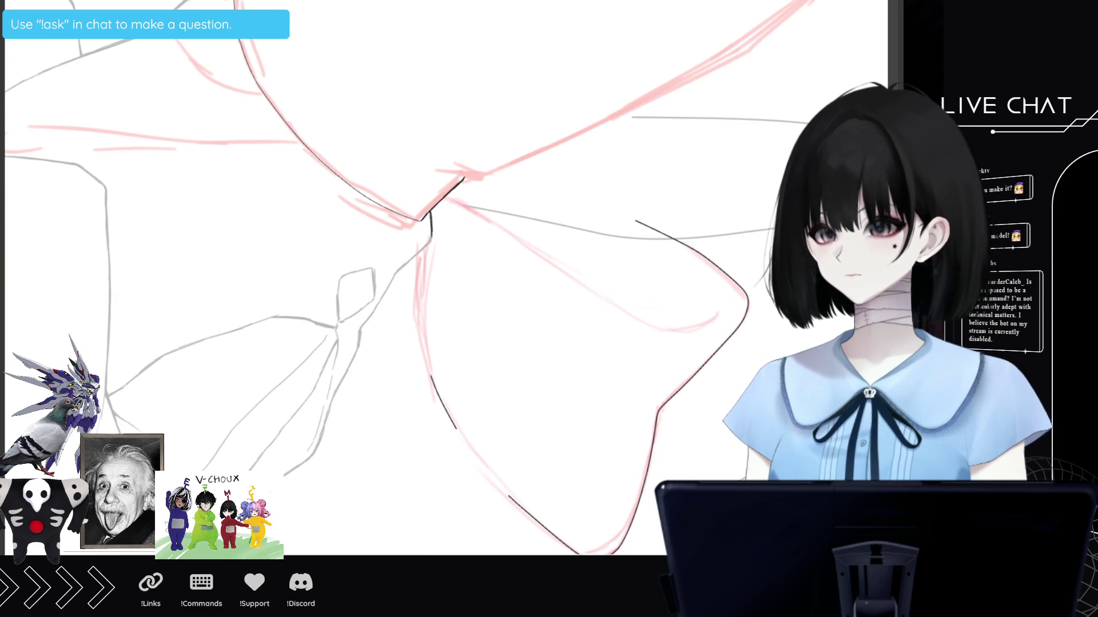
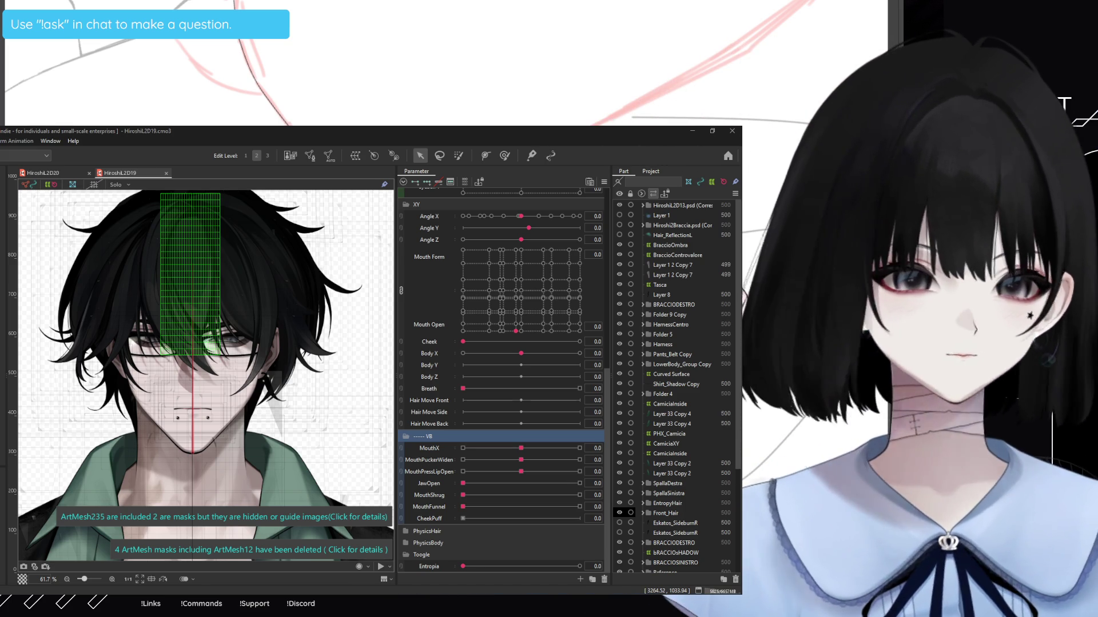
Select the Mouth Form/Mouth Open parameter and drag it to open the mouth, then frown.
left_click(111, 455)
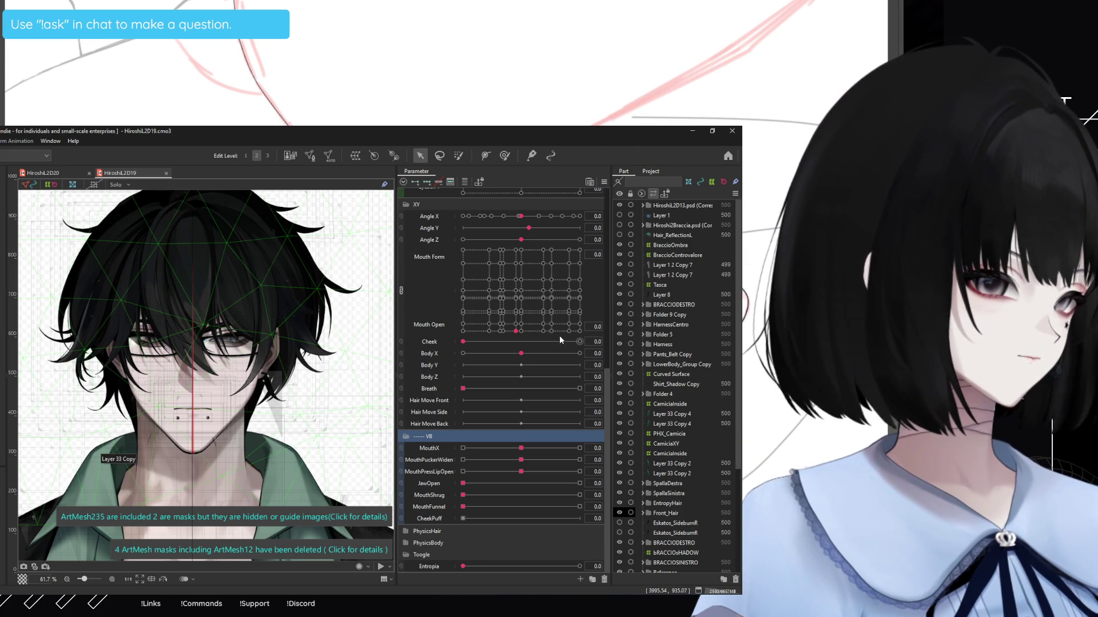
scroll(526, 307, "up", 3)
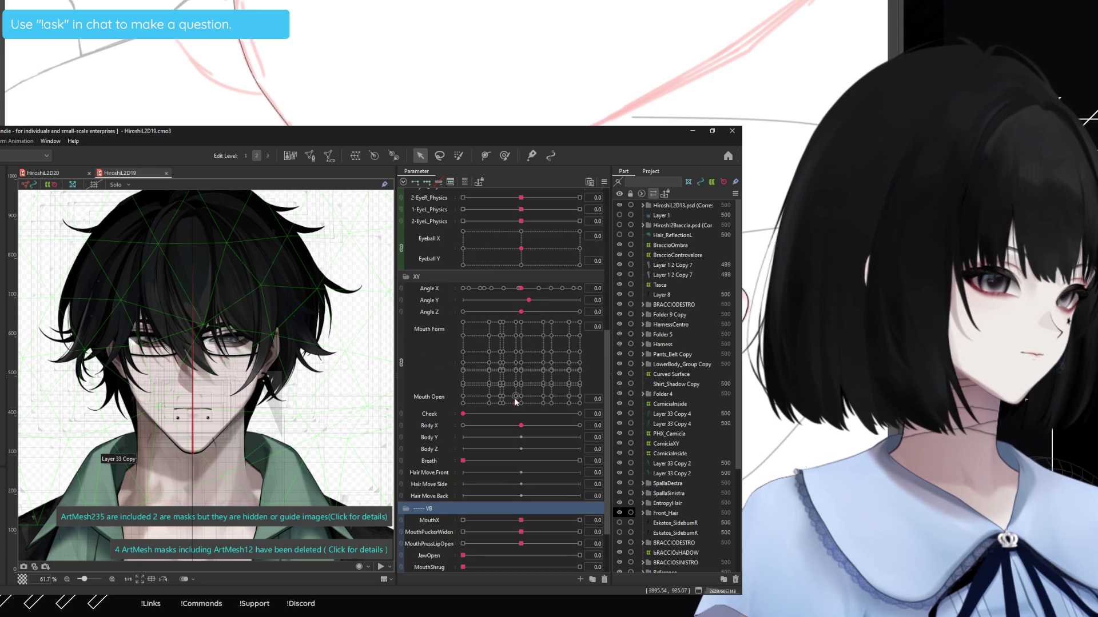
left_click(515, 398)
mouse_move(489, 344)
left_mouse_down()
mouse_move(523, 379)
mouse_move(444, 346)
left_mouse_up()
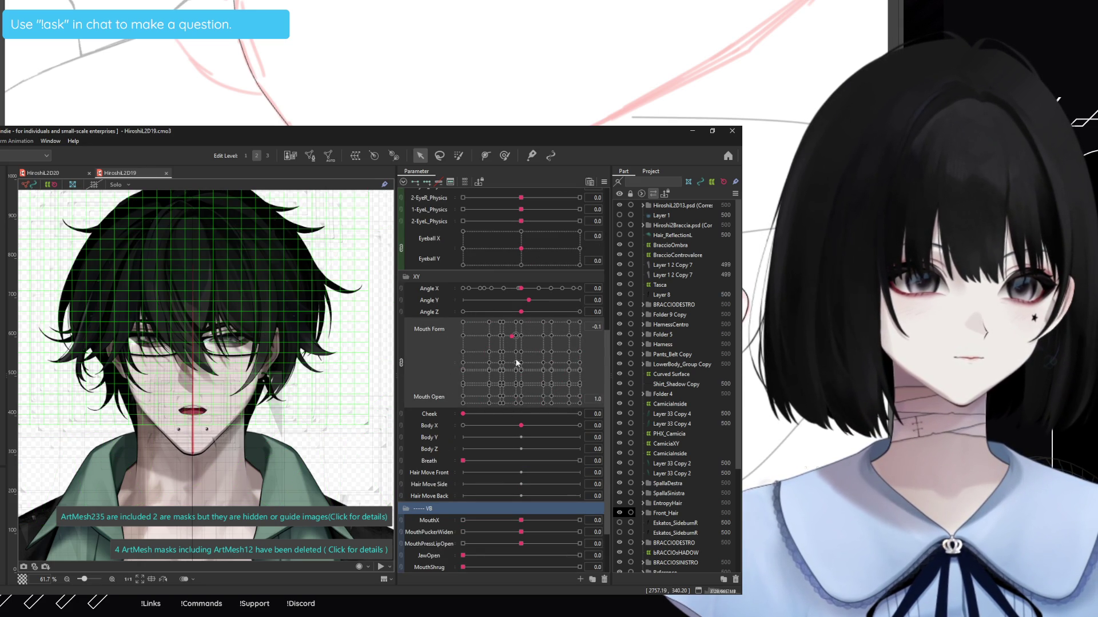
left_click_drag(465, 321, 480, 373)
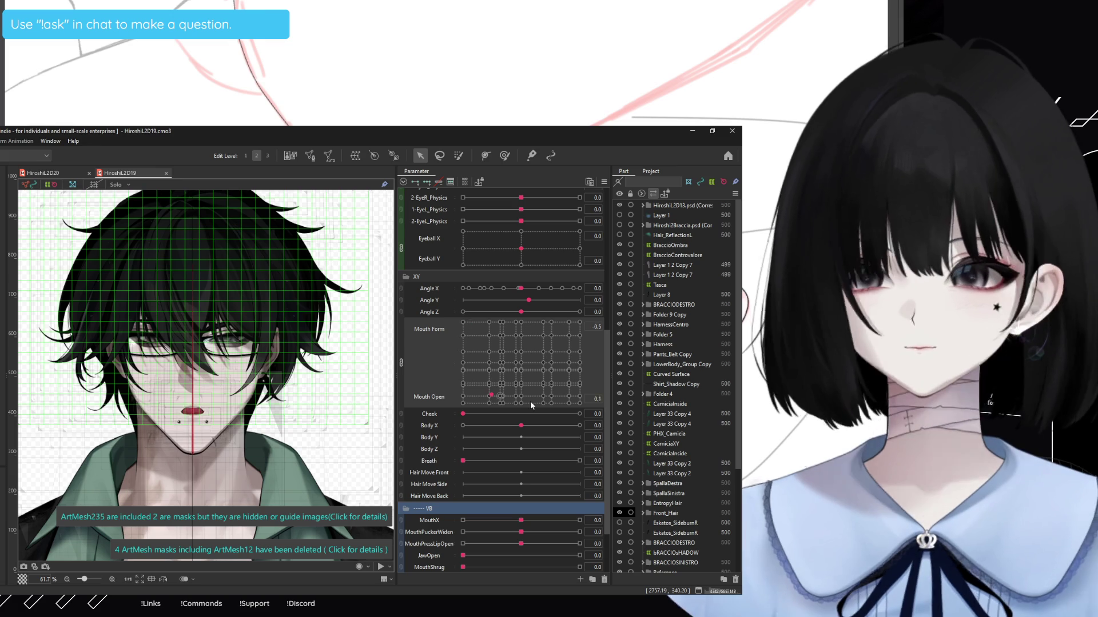
Preview wide-open and partly open smiles, zoom onto the mouth, and close it.
left_click_drag(548, 393, 557, 336)
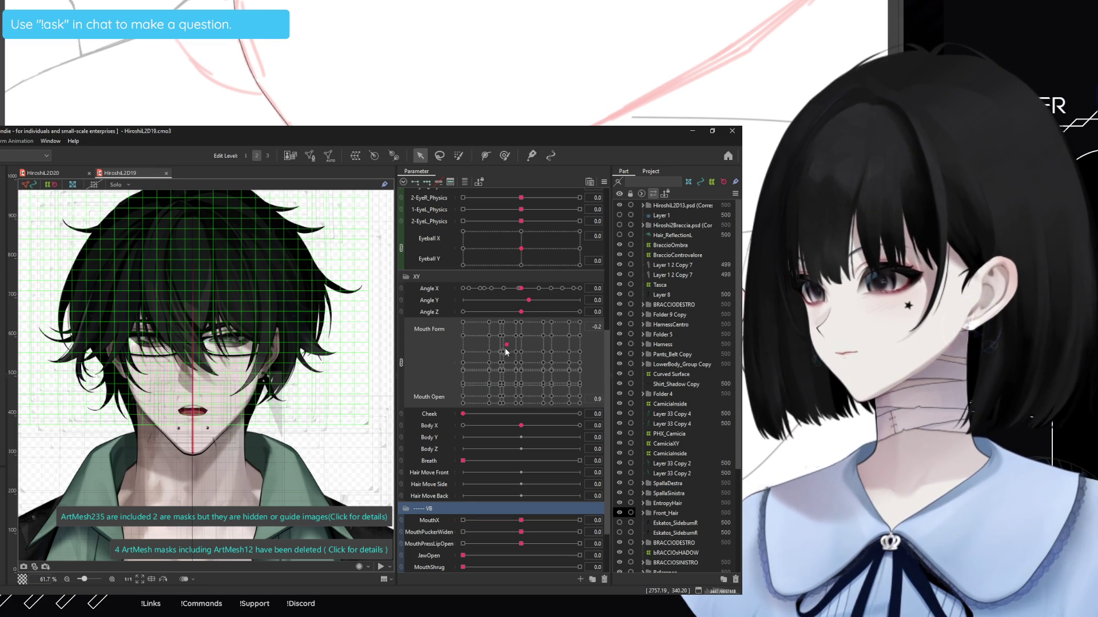
left_click_drag(566, 360, 562, 357)
scroll(204, 408, "up", 5)
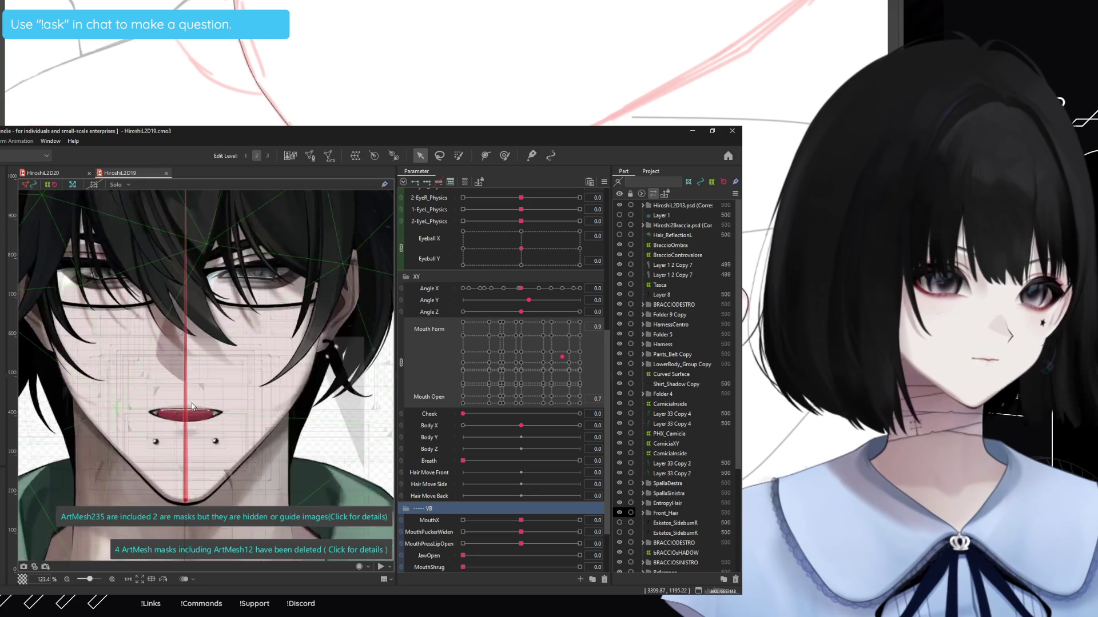
left_click_drag(203, 408, 245, 377)
mouse_move(539, 369)
left_mouse_down()
mouse_move(580, 403)
mouse_move(514, 403)
left_mouse_up()
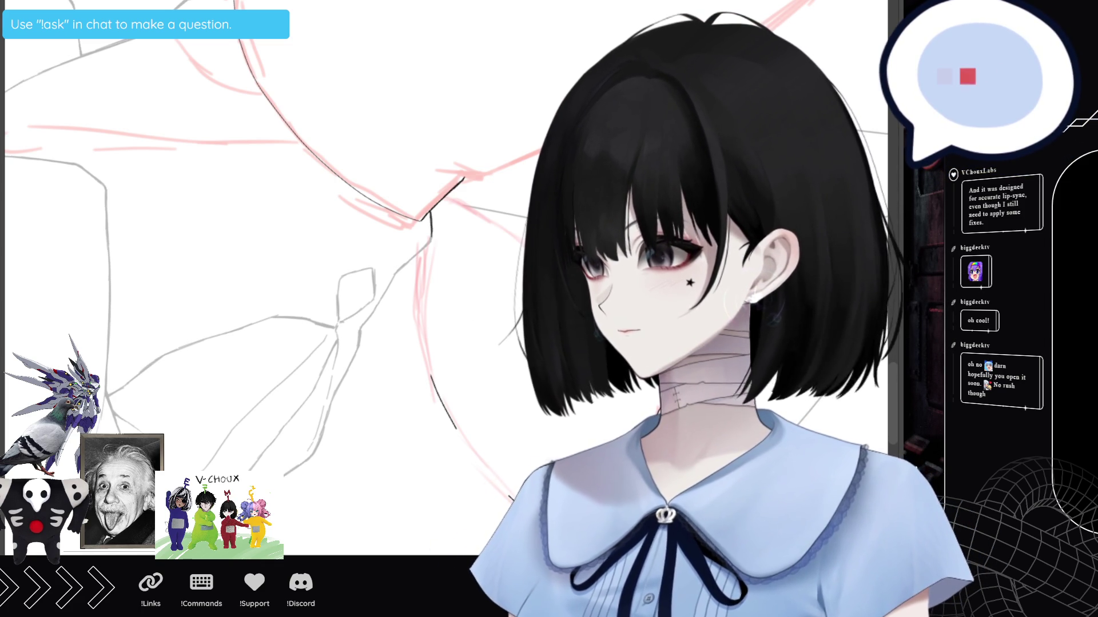
scroll(274, 258, "up", 3)
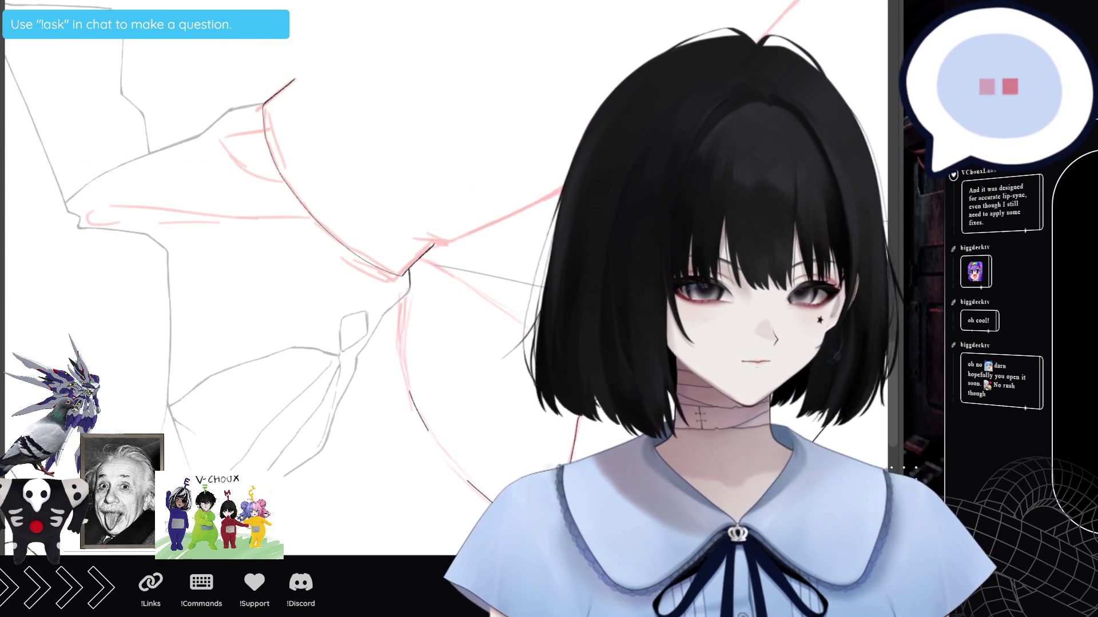
scroll(274, 257, "down", 3)
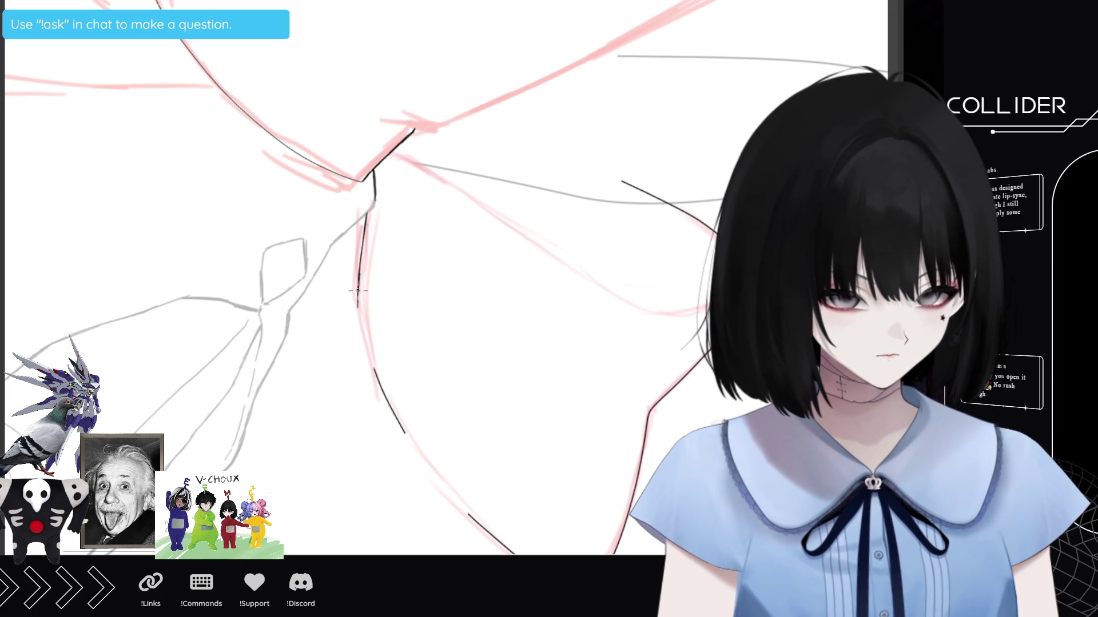
Ink a dark stroke down the red sketch curve below the central joint.
left_click_drag(356, 281, 375, 371)
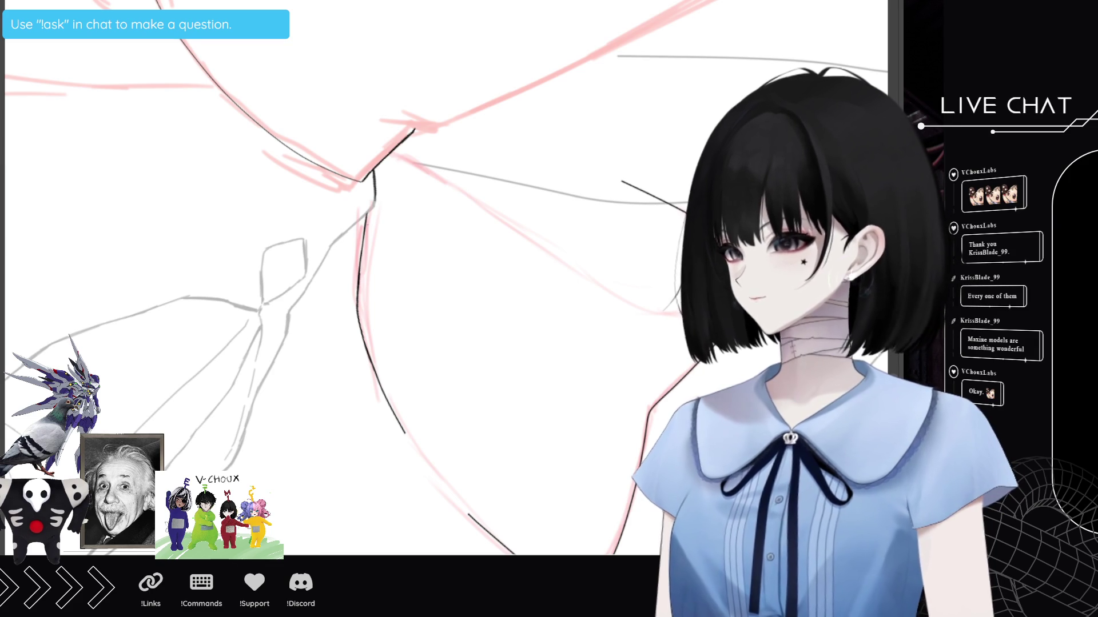
scroll(401, 275, "down", 1)
scroll(400, 275, "down", 1)
scroll(400, 274, "down", 1)
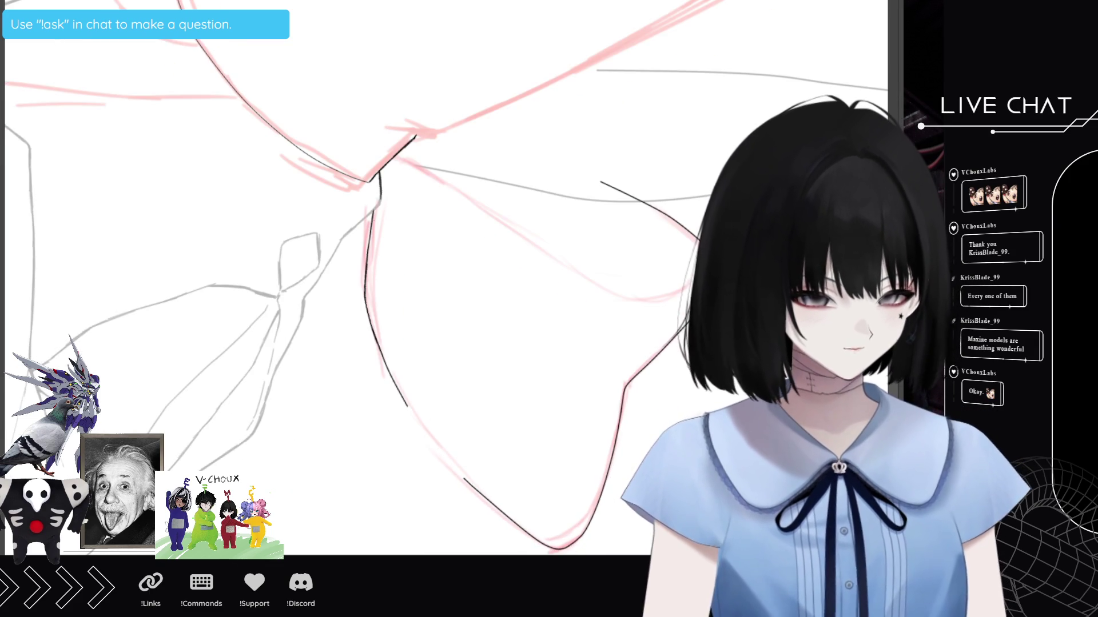
scroll(400, 274, "up", 1)
scroll(401, 274, "up", 2)
scroll(400, 274, "up", 1)
scroll(401, 275, "up", 1)
scroll(400, 275, "up", 1)
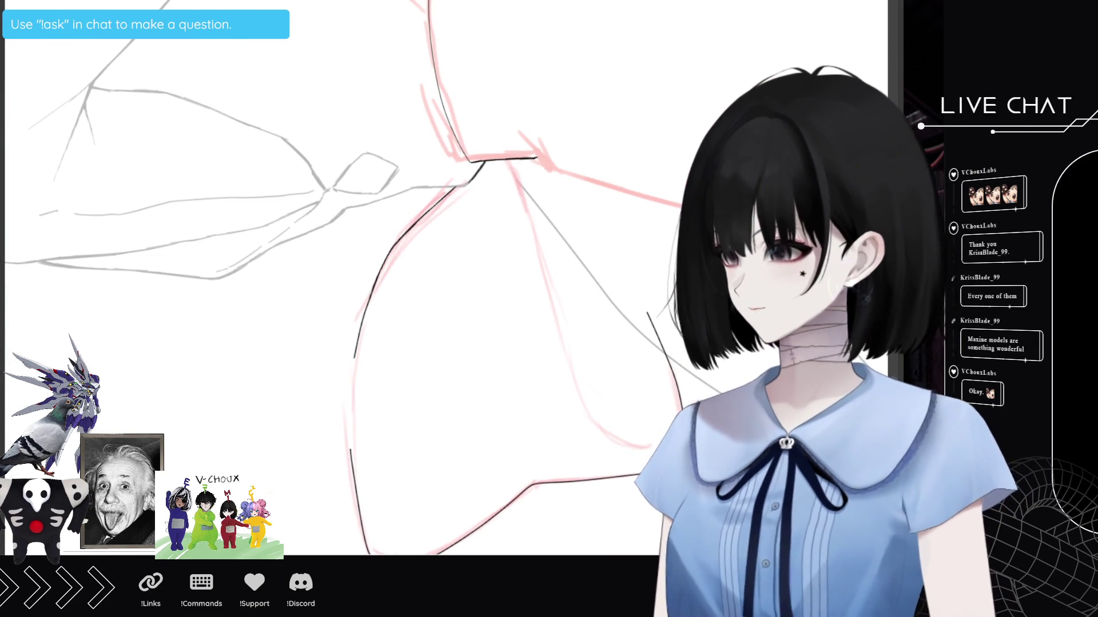
scroll(366, 281, "down", 3)
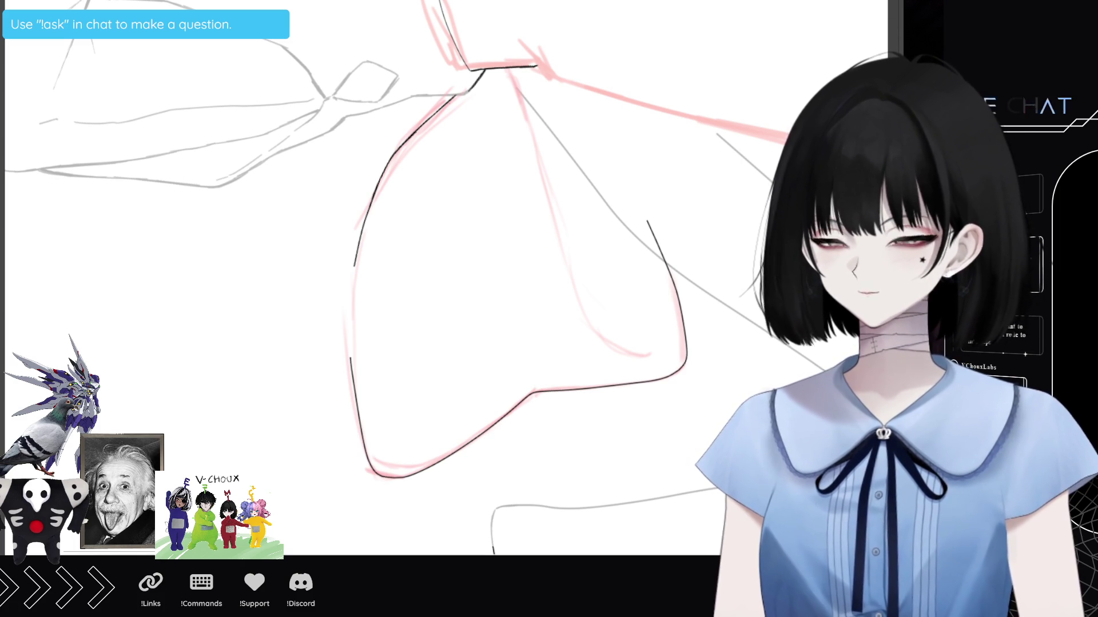
scroll(373, 370, "up", 2)
scroll(374, 383, "down", 2)
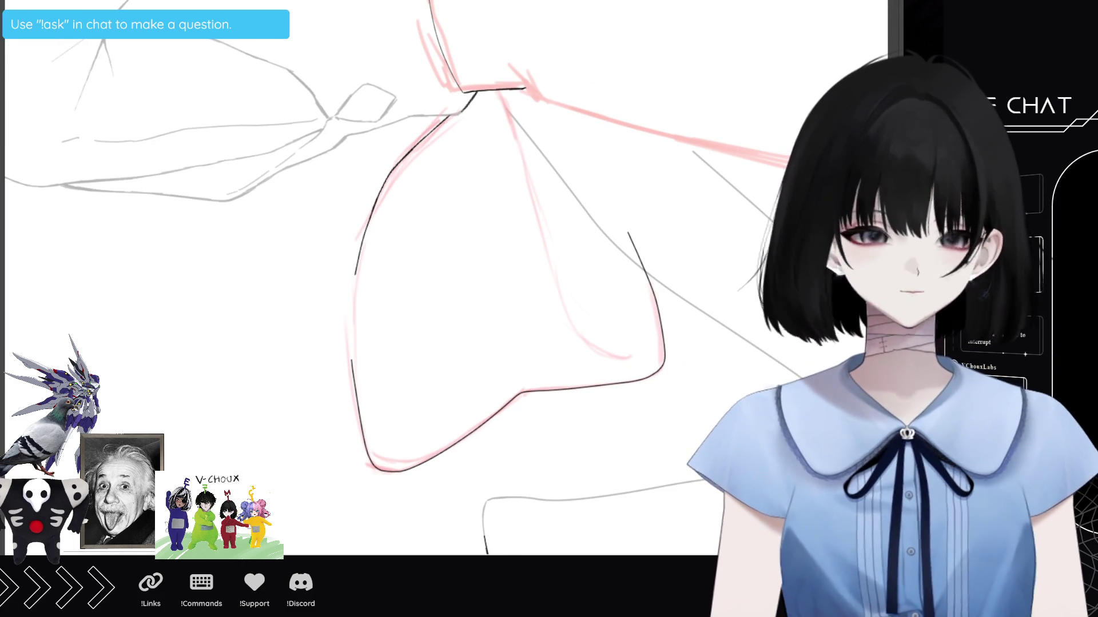
scroll(366, 316, "up", 1)
scroll(366, 316, "up", 2)
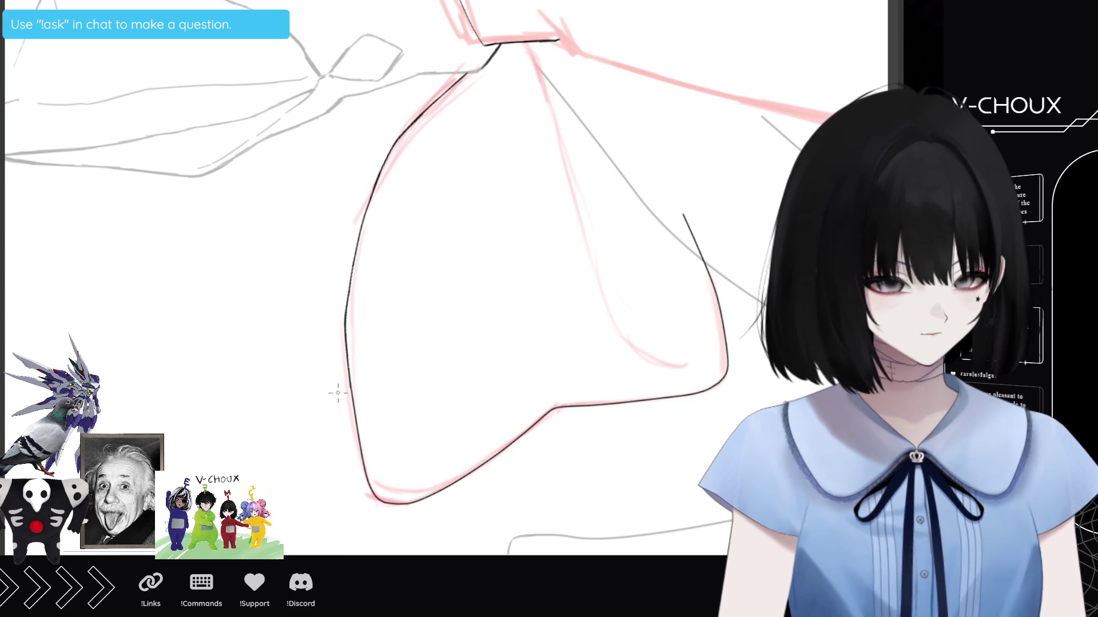
scroll(383, 275, "down", 3)
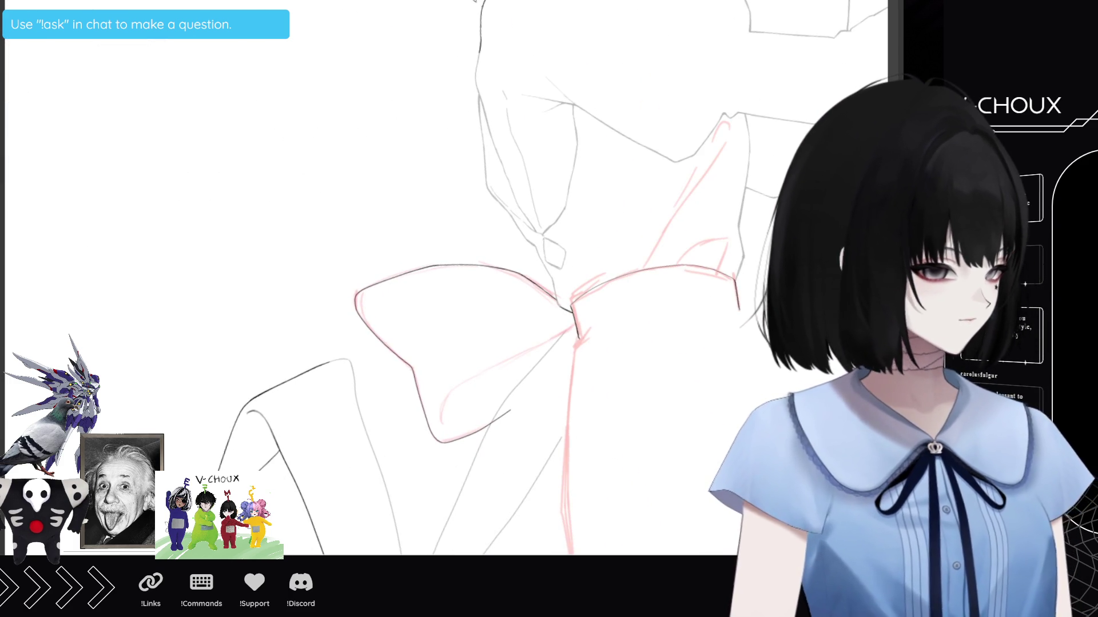
scroll(446, 286, "down", 5)
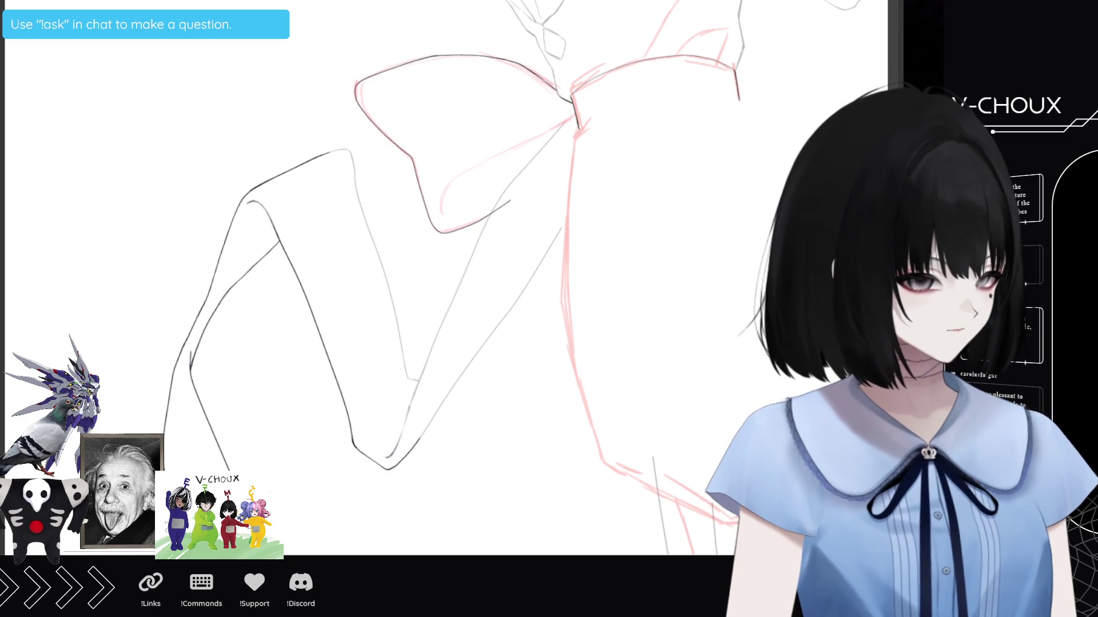
scroll(400, 274, "up", 2)
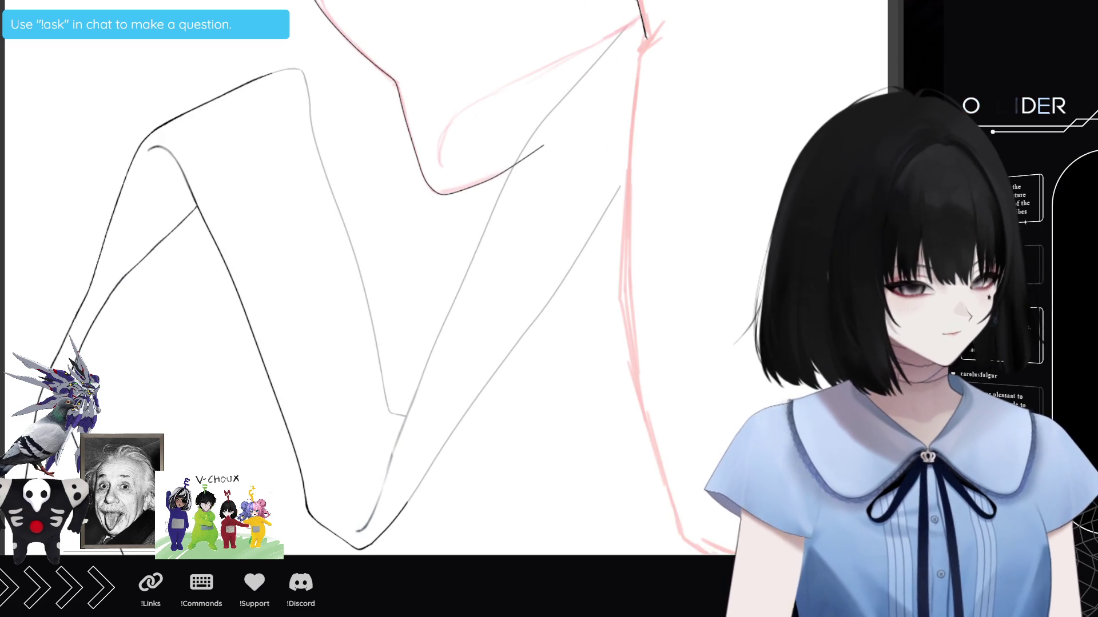
scroll(435, 274, "up", 3)
scroll(434, 275, "up", 2)
scroll(434, 275, "up", 3)
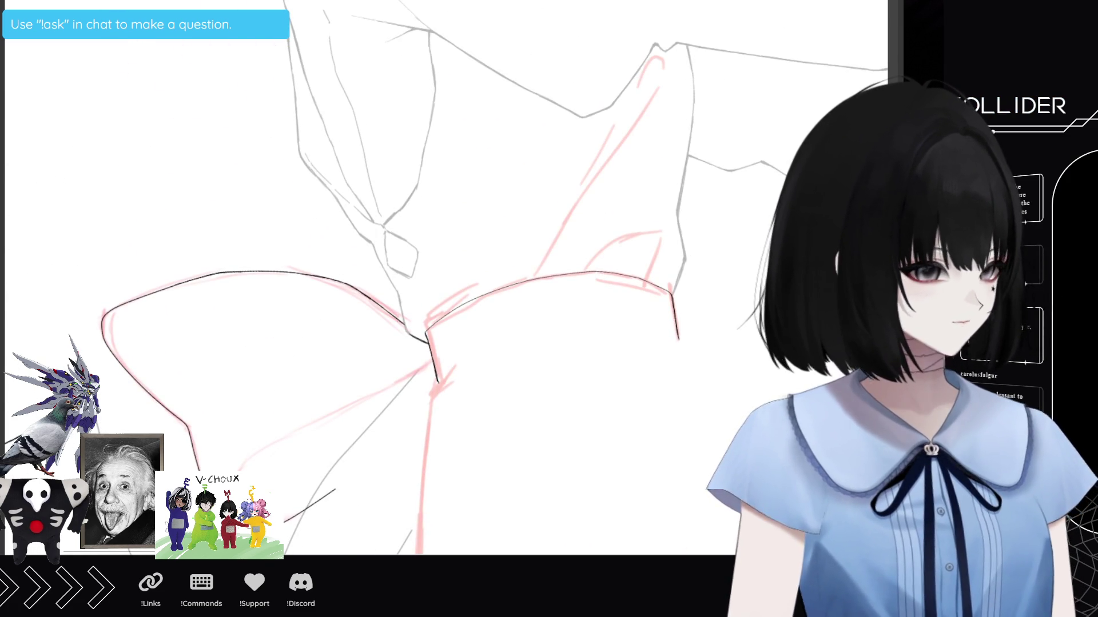
scroll(435, 275, "up", 1)
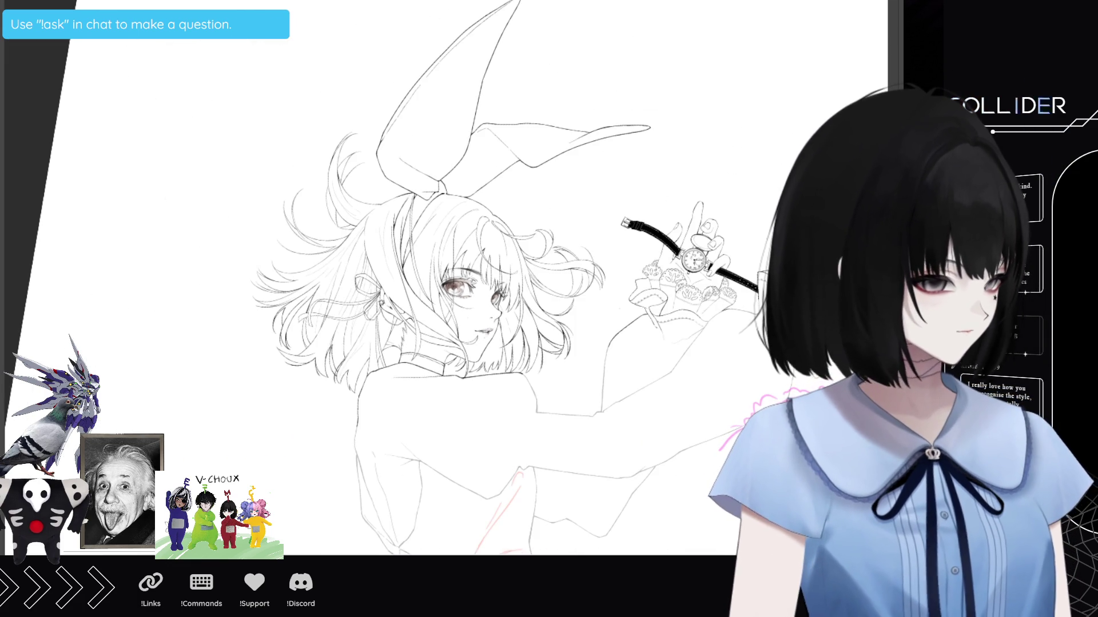
Extend the black line down the dress side along the pink guide.
scroll(552, 401, "up", 5)
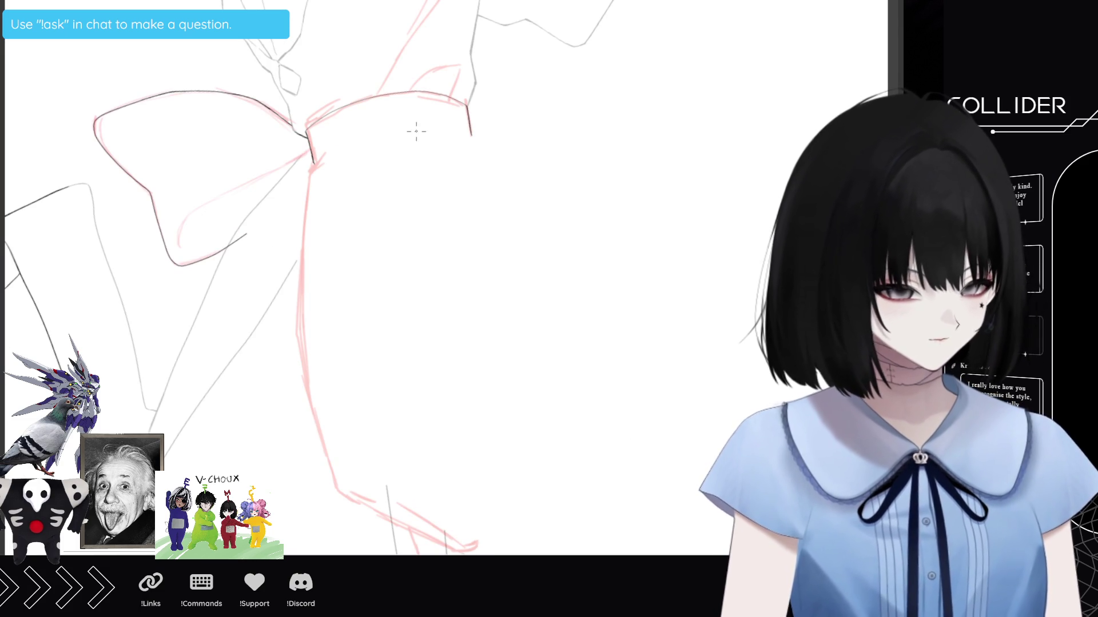
scroll(321, 189, "up", 3)
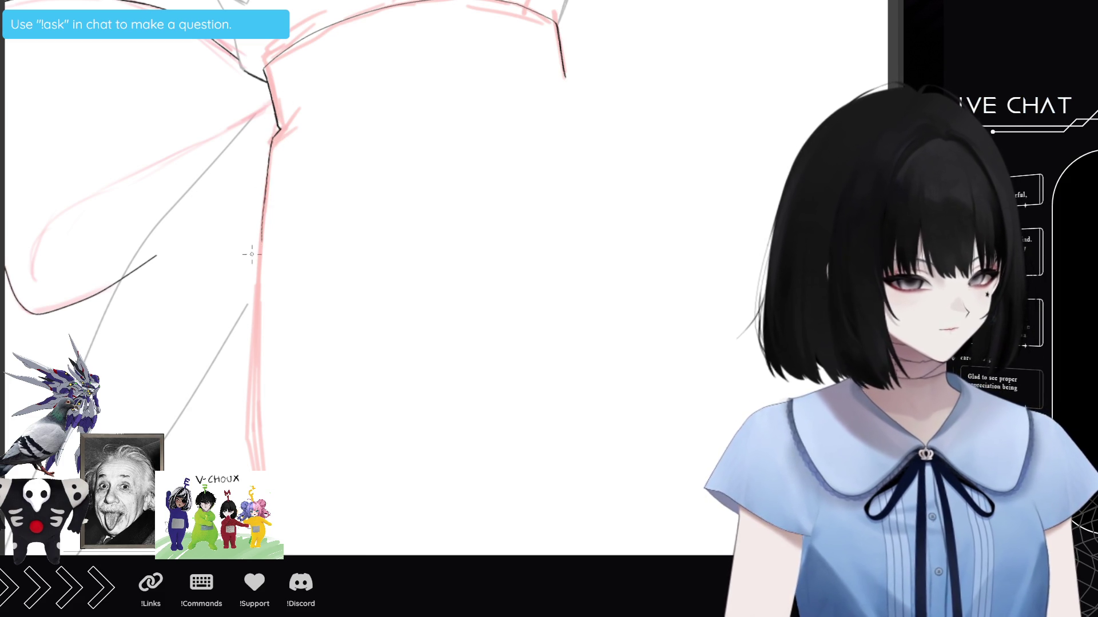
left_click_drag(262, 241, 256, 332)
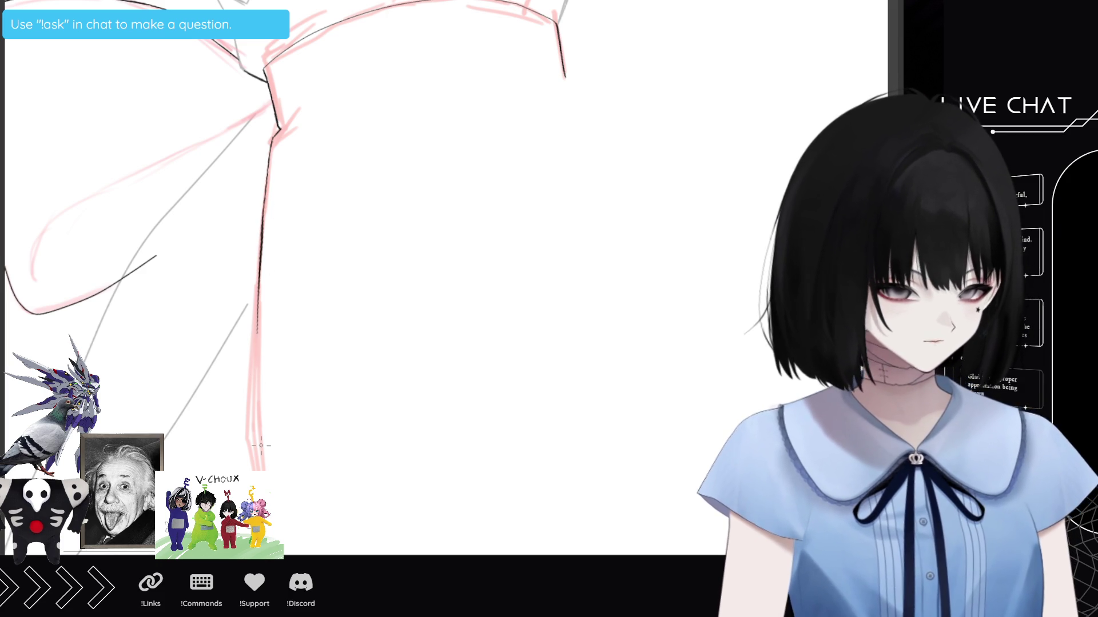
left_click_drag(252, 397, 250, 440)
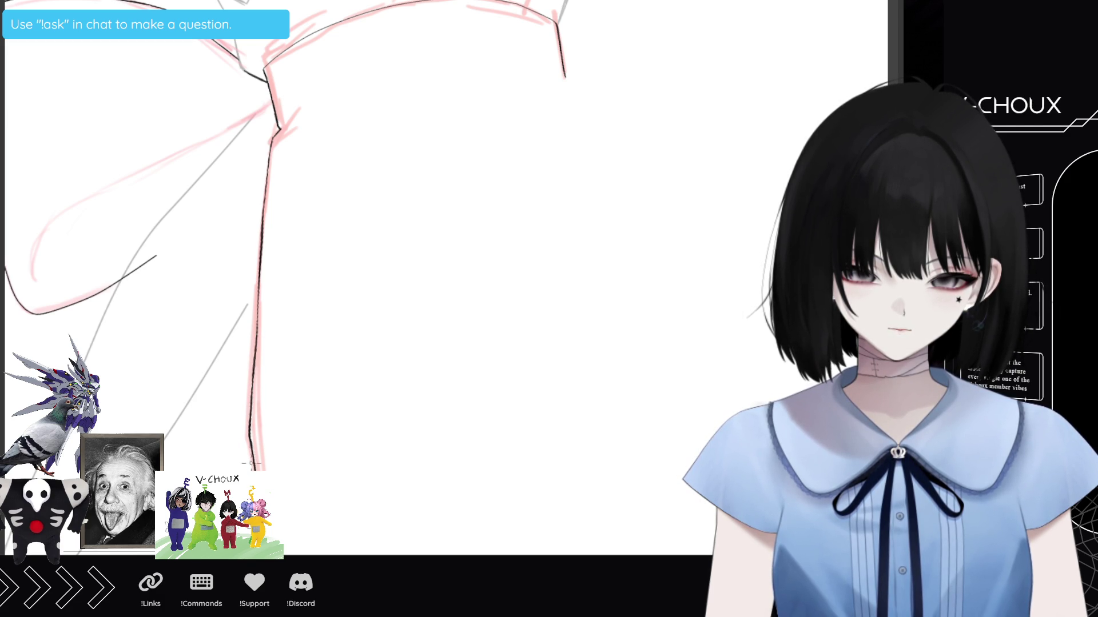
Redraw the side contour darker and place points continuing it toward the hem.
scroll(400, 286, "down", 5)
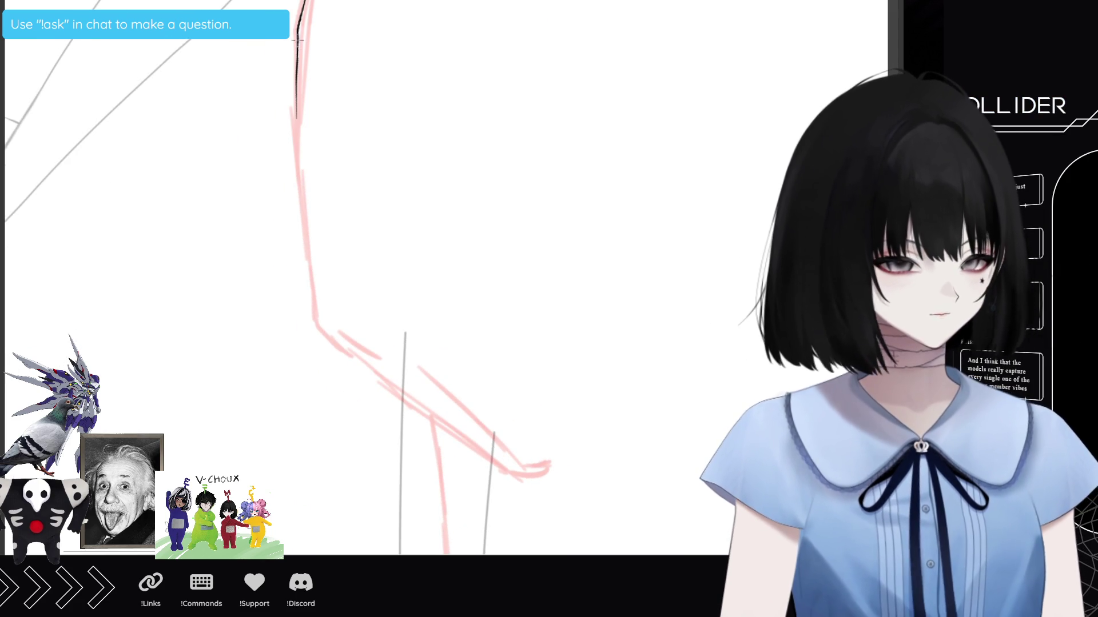
left_click_drag(299, 45, 304, 234)
left_click(305, 235)
left_click(312, 290)
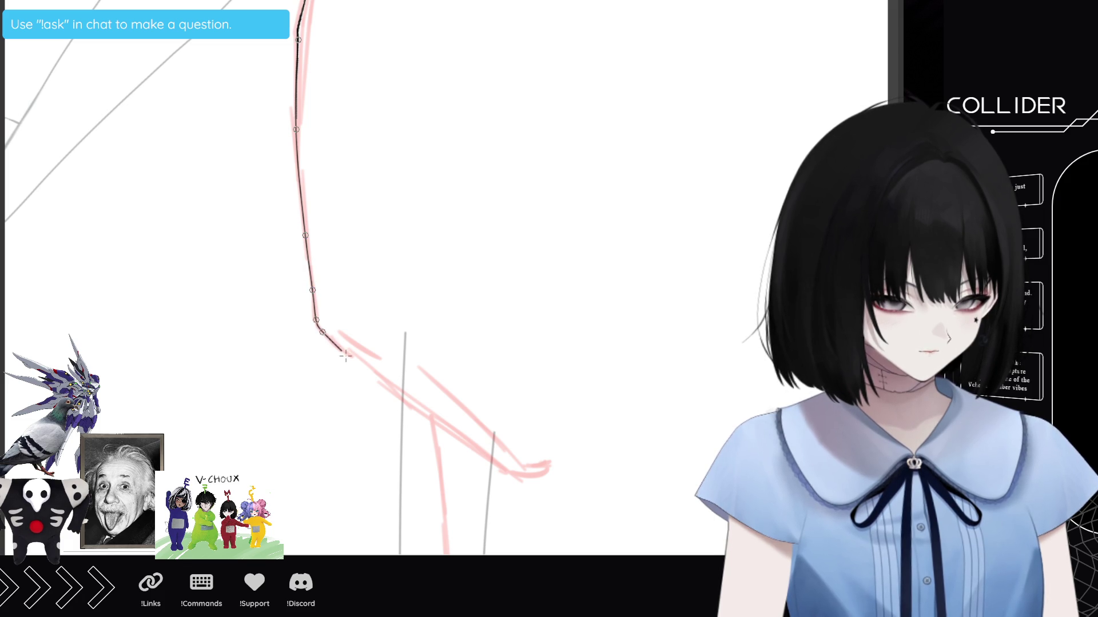
left_click(371, 377)
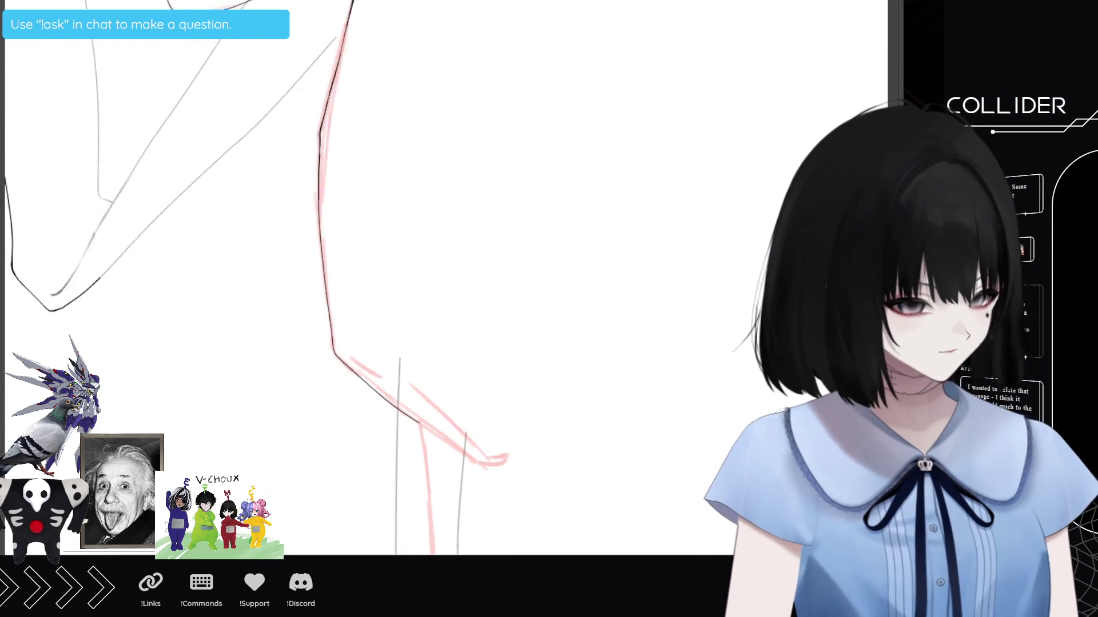
Trace a black pen path down the red sketch line to the pink ruffles.
scroll(372, 277, "down", 5)
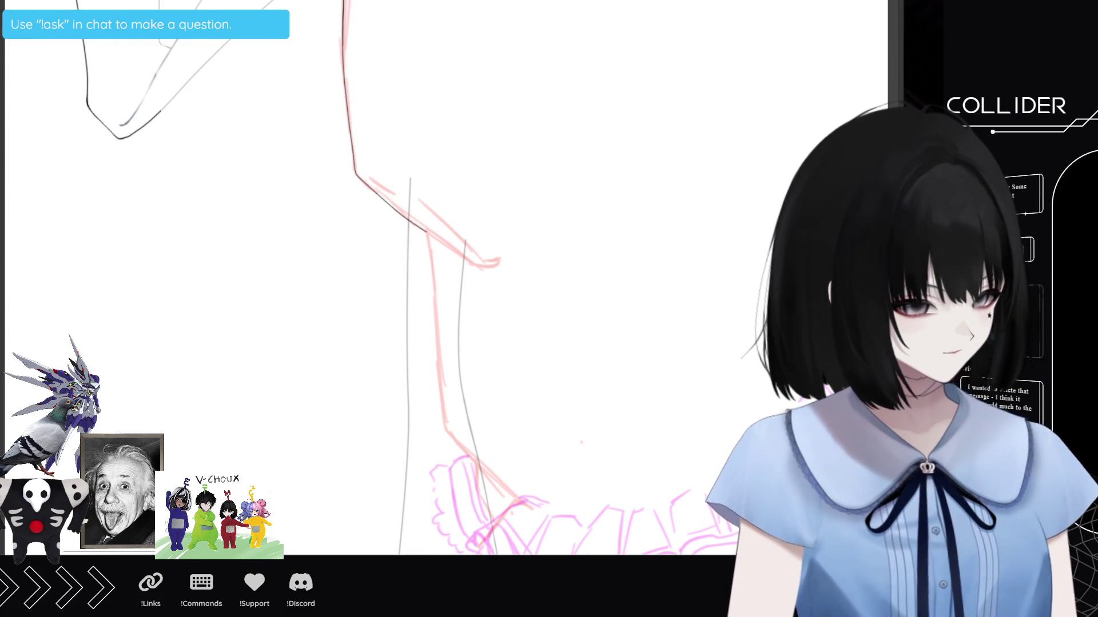
scroll(371, 278, "right", 3)
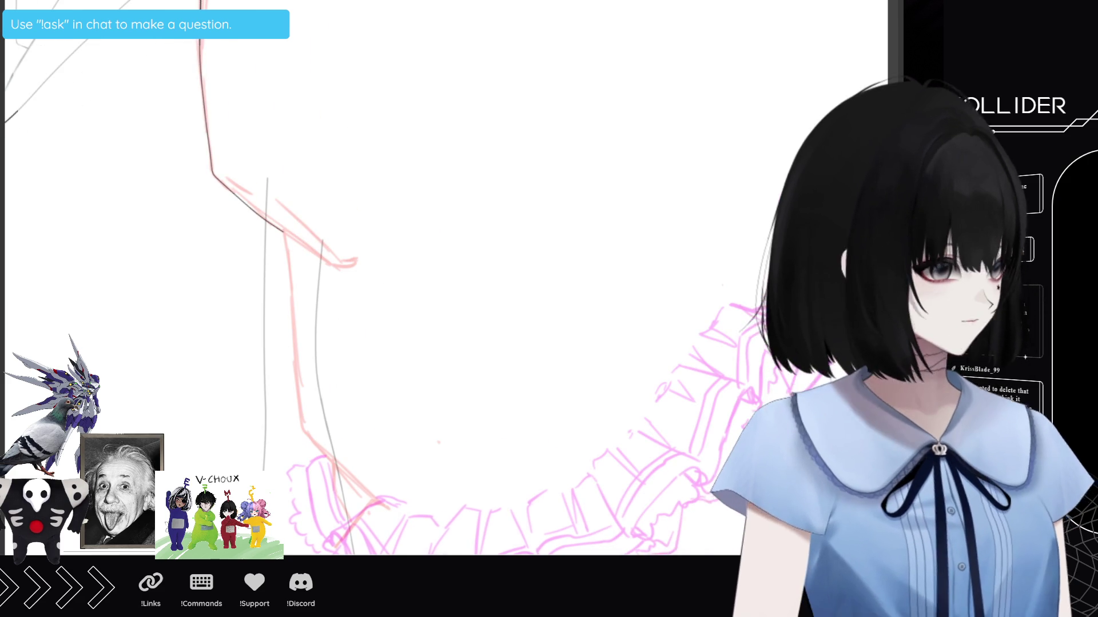
scroll(372, 277, "down", 2)
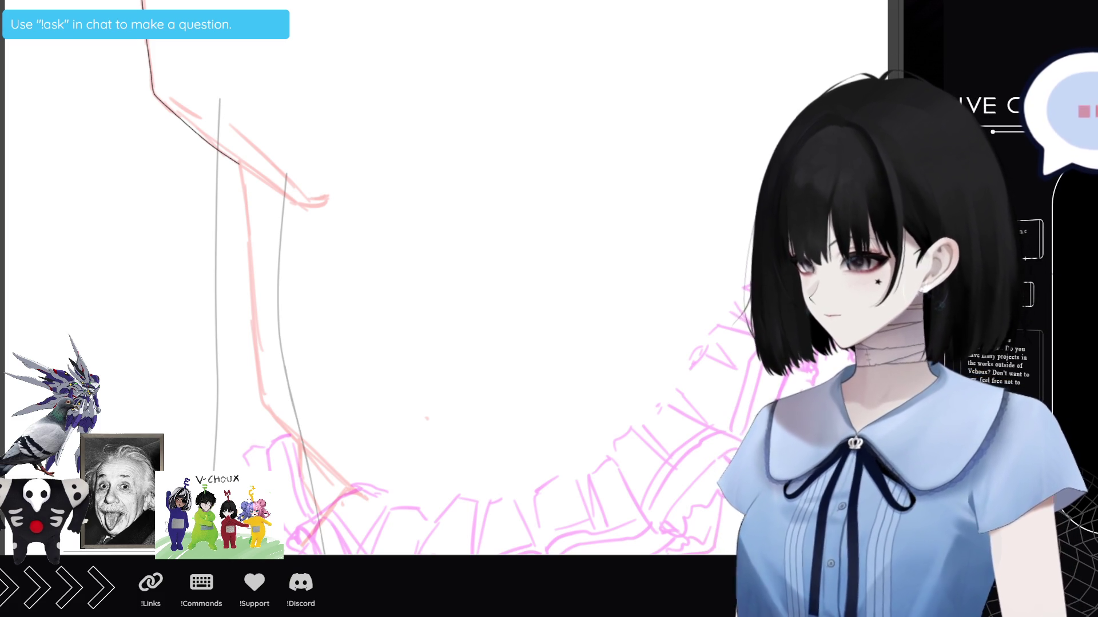
scroll(371, 286, "down", 2)
scroll(371, 286, "up", 2)
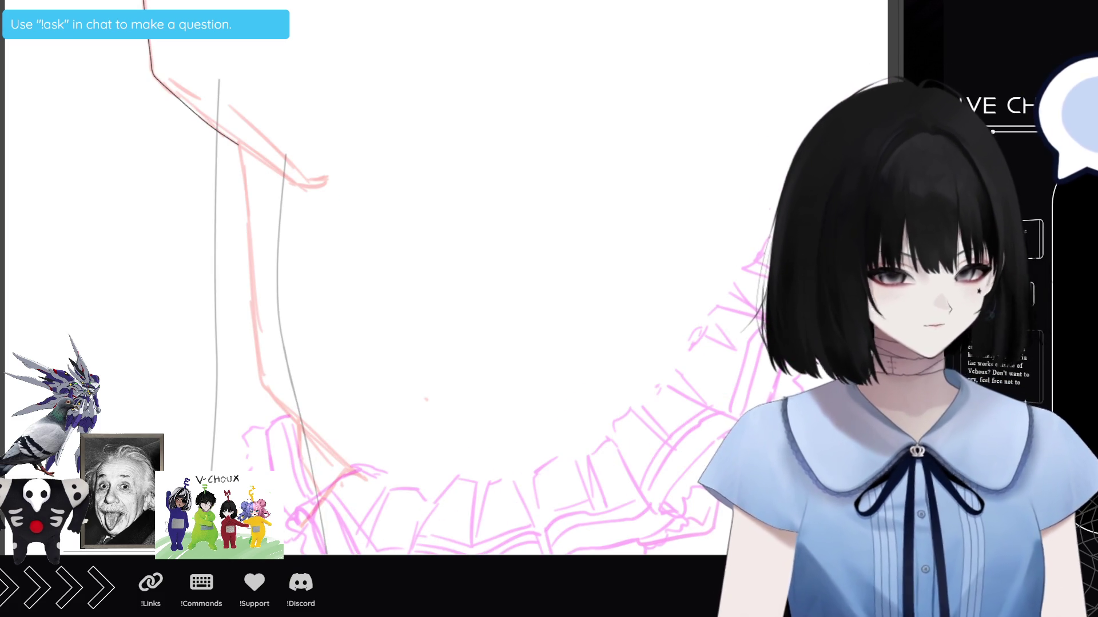
left_click(240, 147)
left_click(245, 182)
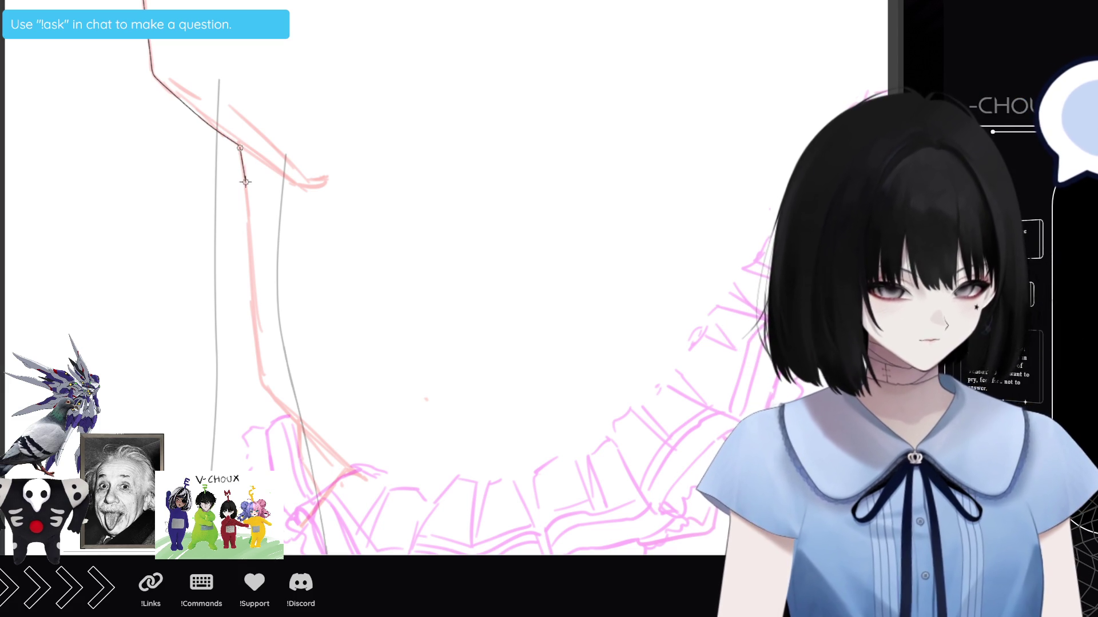
left_click(250, 247)
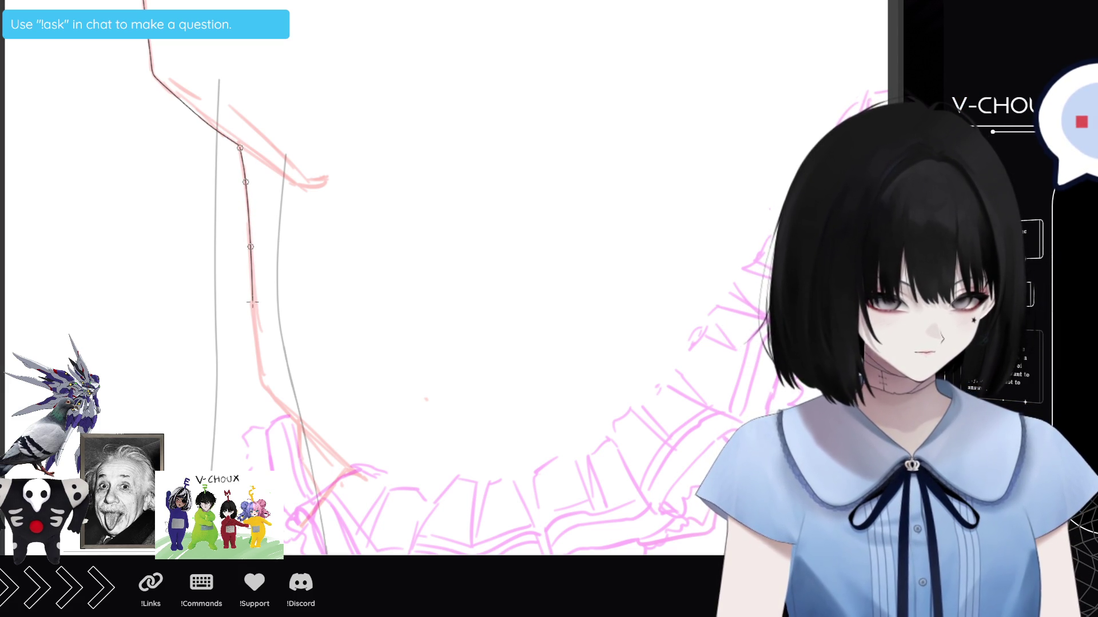
left_click(254, 306)
left_click(257, 343)
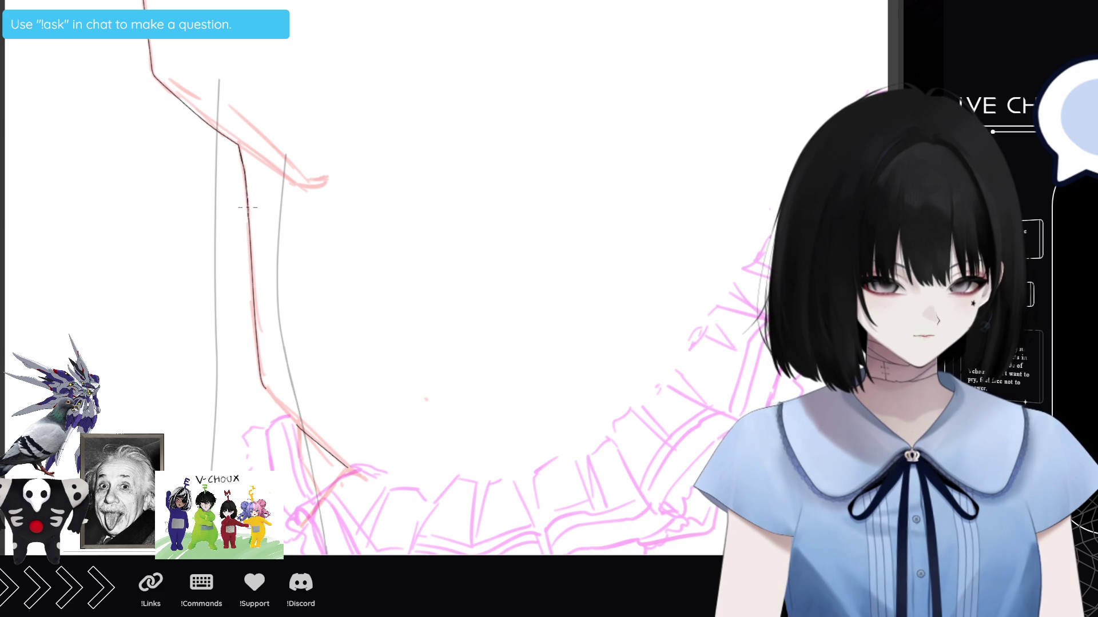
Rotate the canvas and ink a dark stroke along the pink leg sketch.
mouse_move(243, 158)
left_mouse_down()
mouse_move(199, 371)
mouse_move(178, 174)
left_mouse_up()
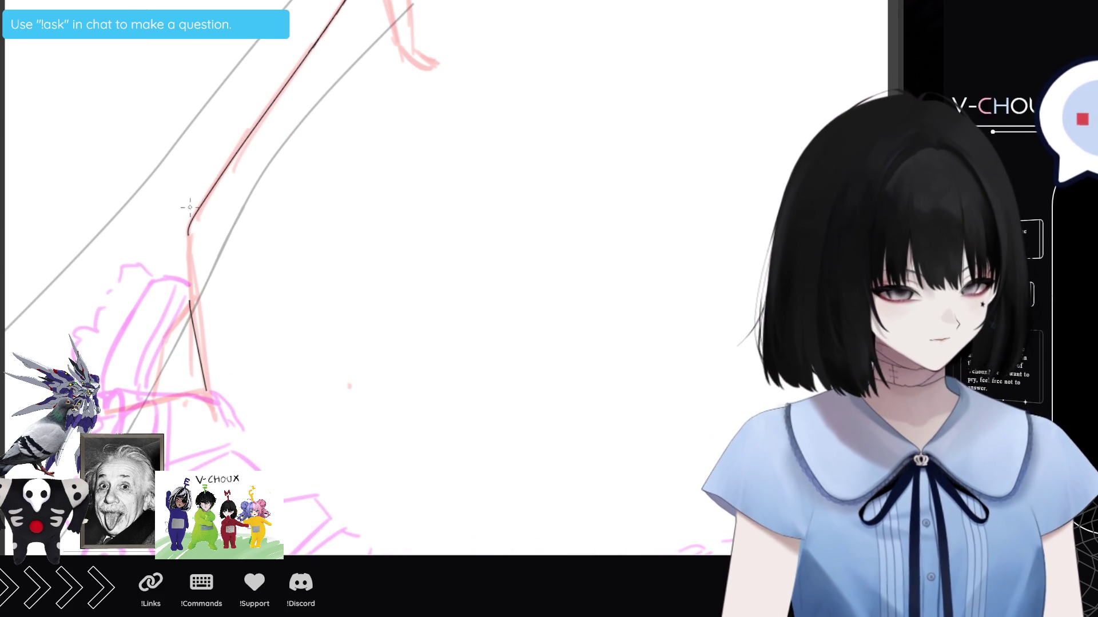
left_click_drag(189, 234, 188, 254)
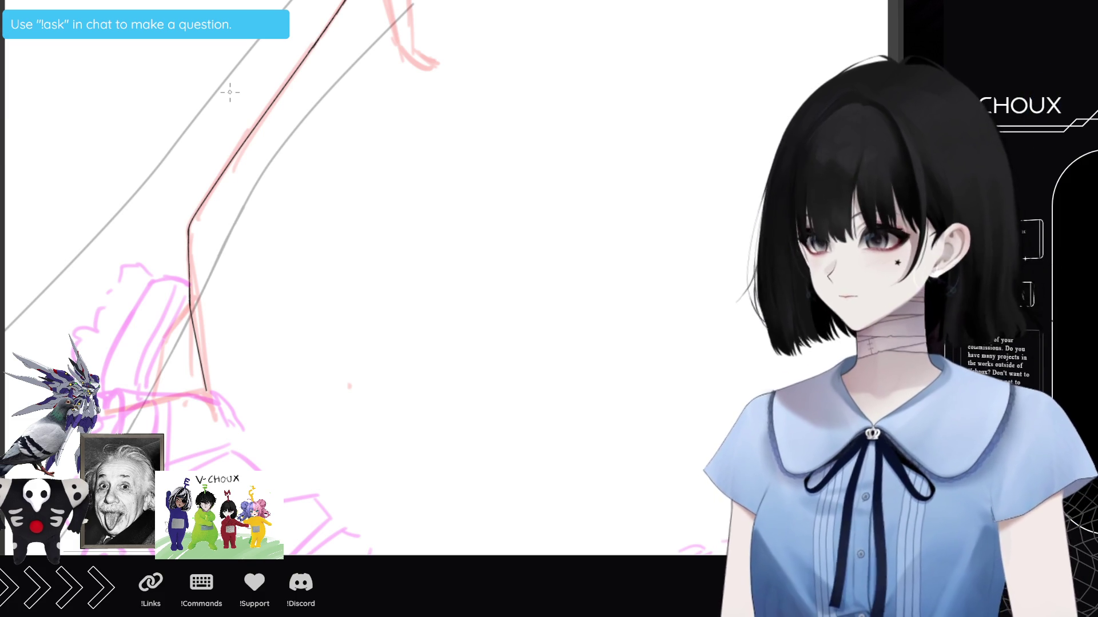
key("ctrl+minus")
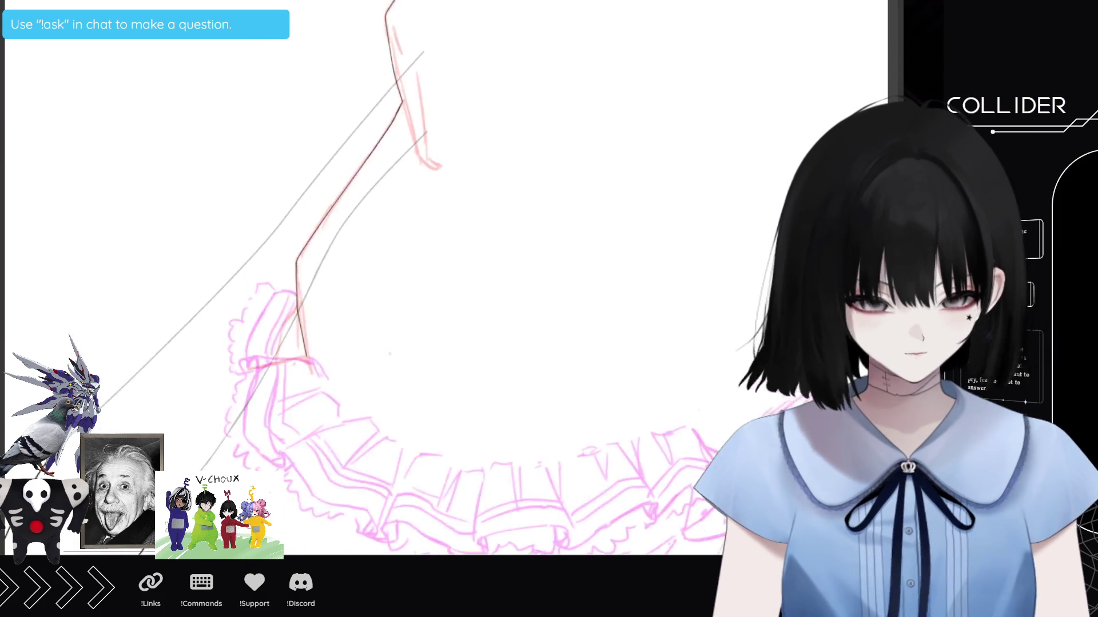
key("minus")
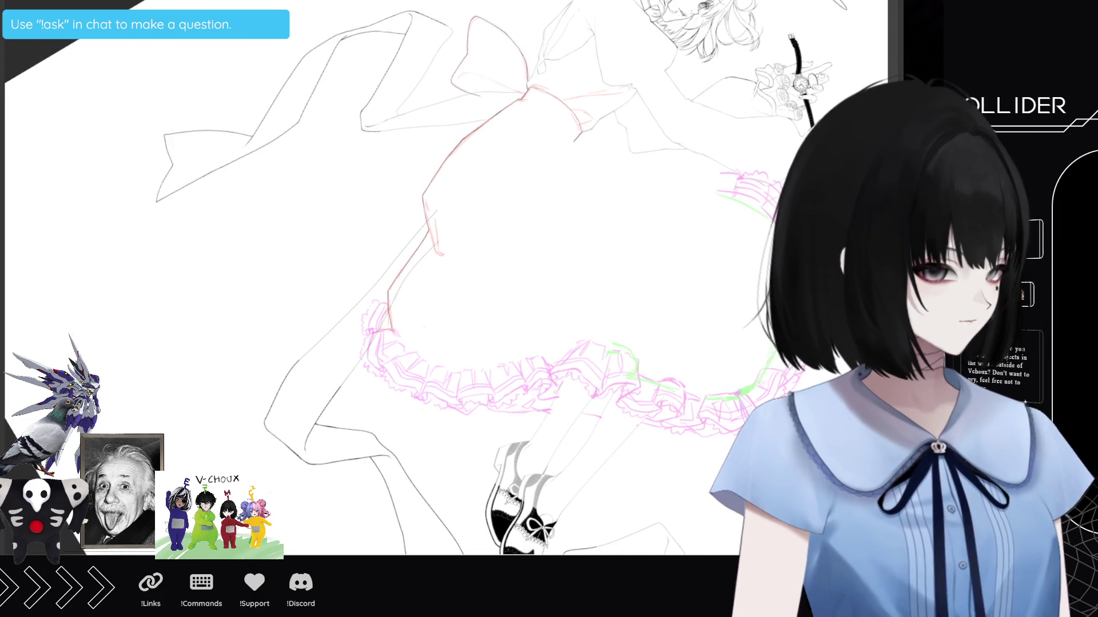
key("minus")
key("minus")
key("minus")
key("minus")
key("minus")
key("minus")
key("minus")
scroll(446, 278, "left", 1)
scroll(446, 278, "left", 1)
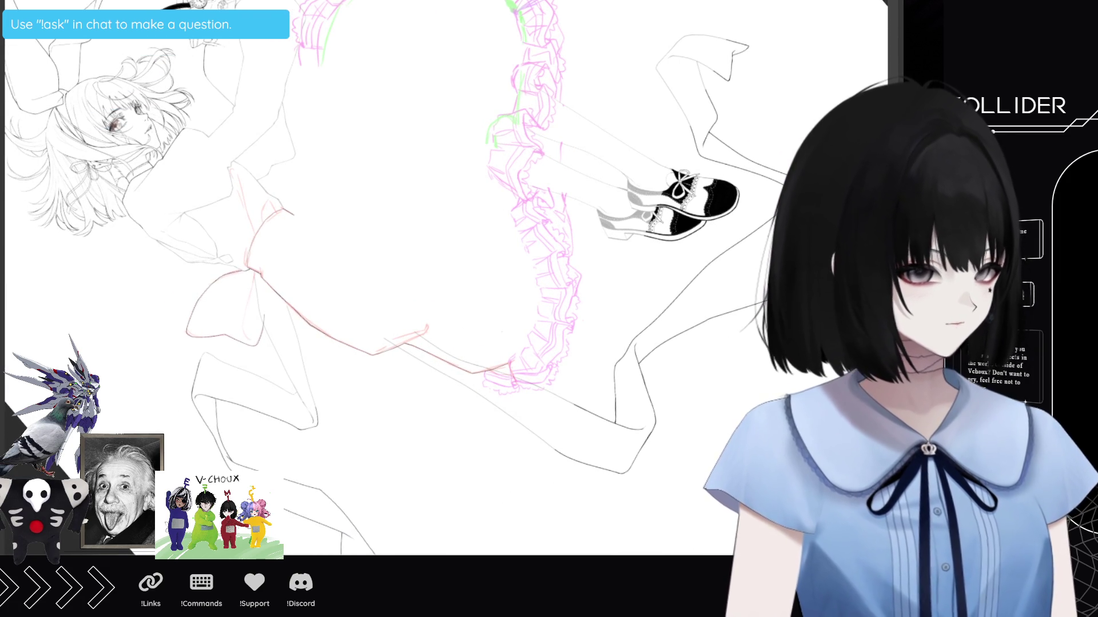
scroll(446, 278, "left", 1)
scroll(446, 278, "right", 1)
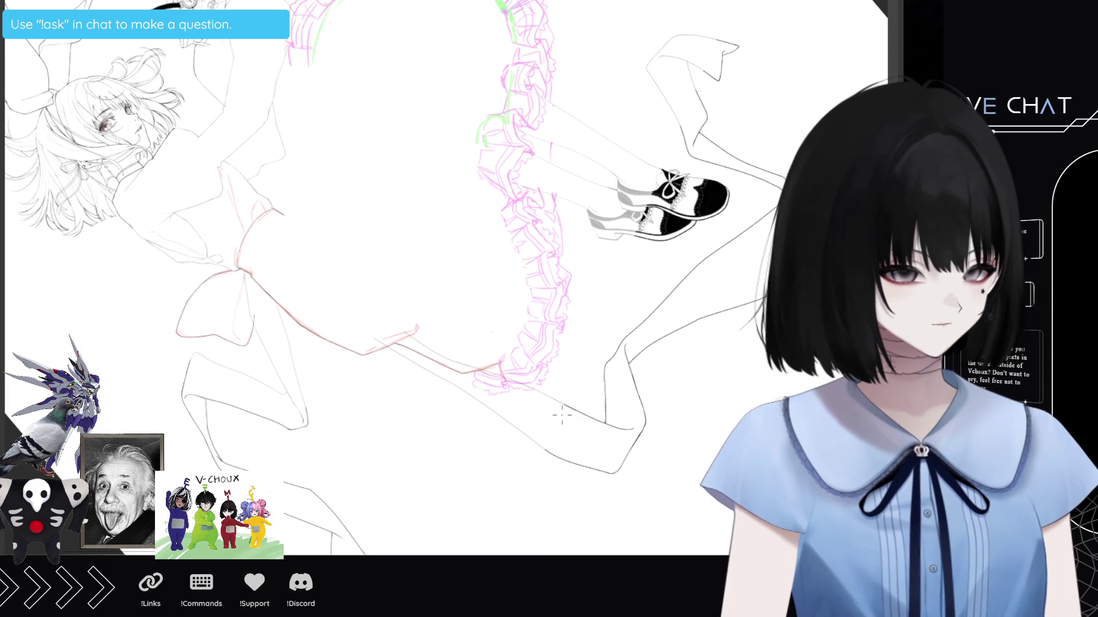
scroll(561, 413, "up", 5)
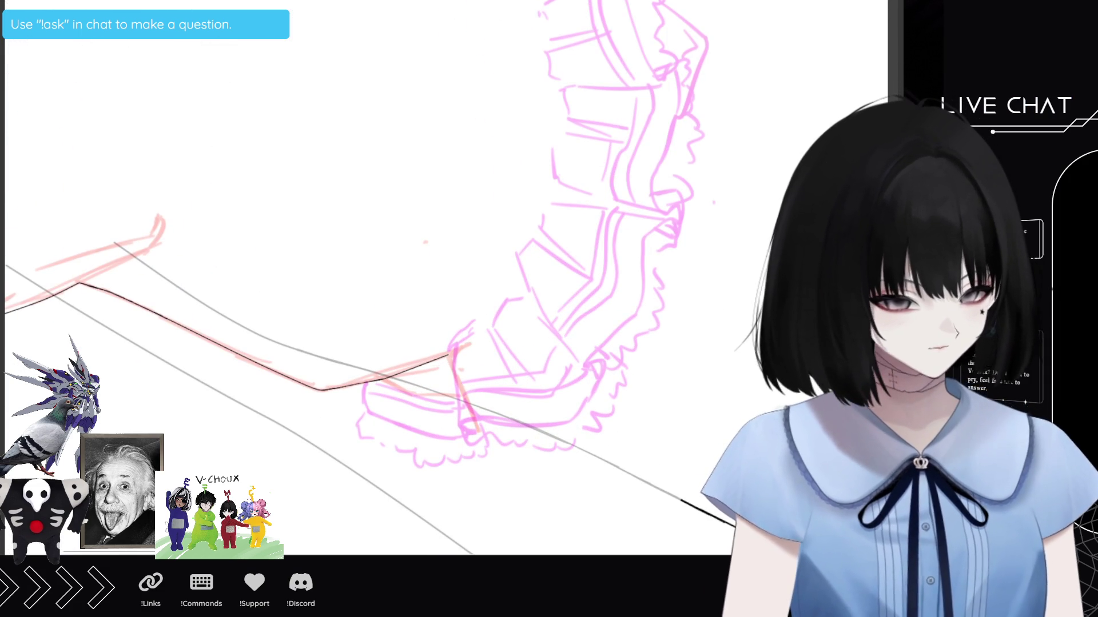
left_click_drag(559, 336, 576, 321)
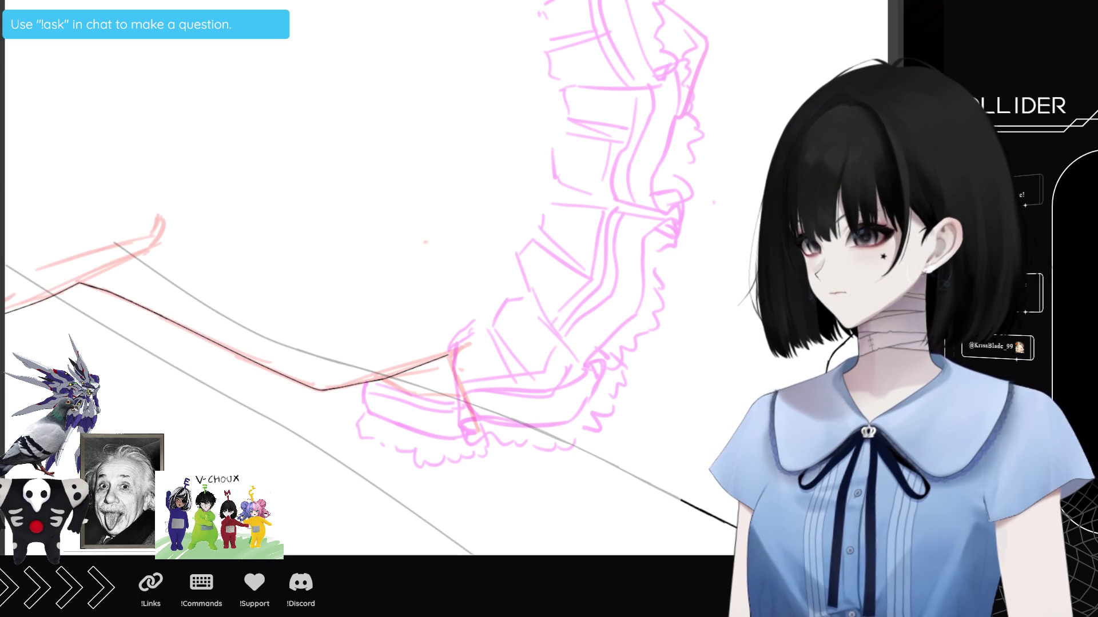
scroll(179, 216, "down", 3)
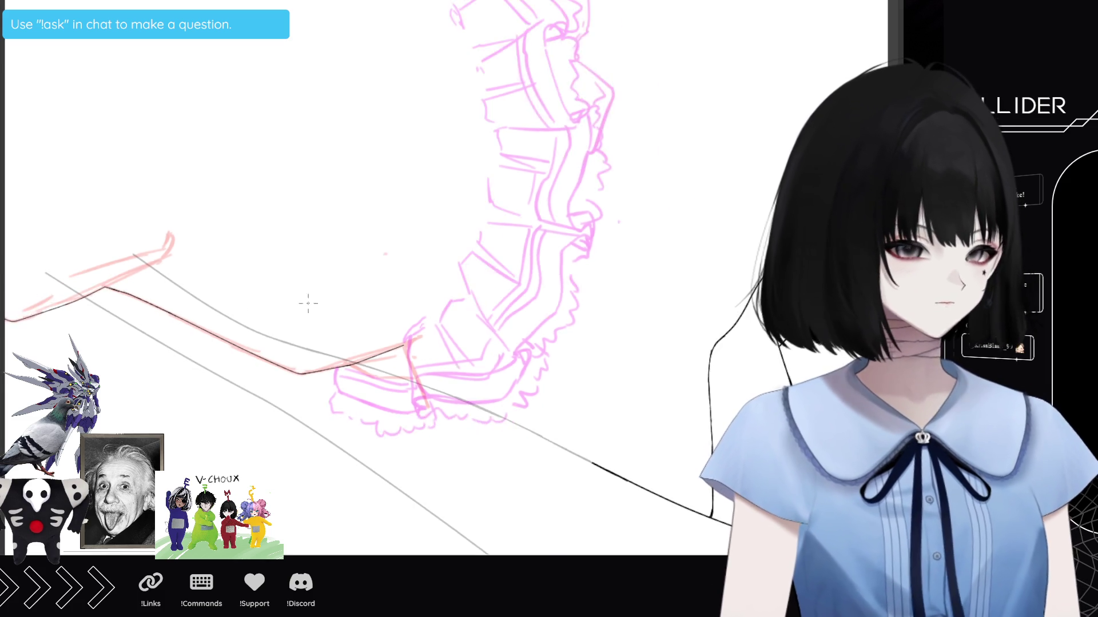
Re-angle the canvas and begin inking the ruffle's outer edge in black.
left_click_drag(264, 306, 421, 32)
scroll(421, 32, "up", 2)
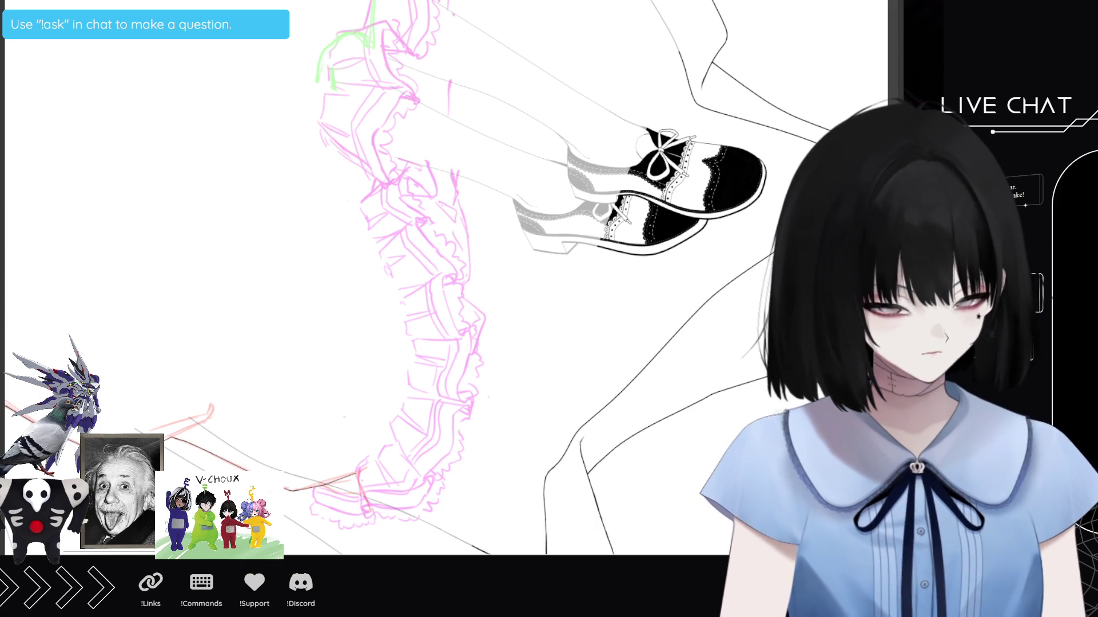
scroll(442, 297, "down", 3)
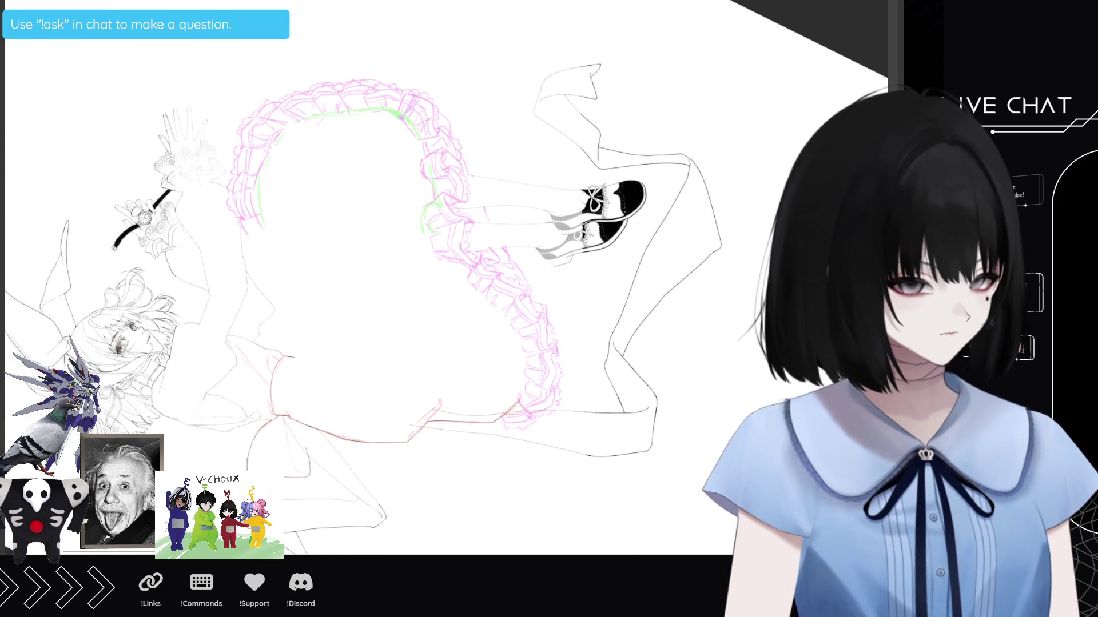
scroll(211, 235, "up", 3)
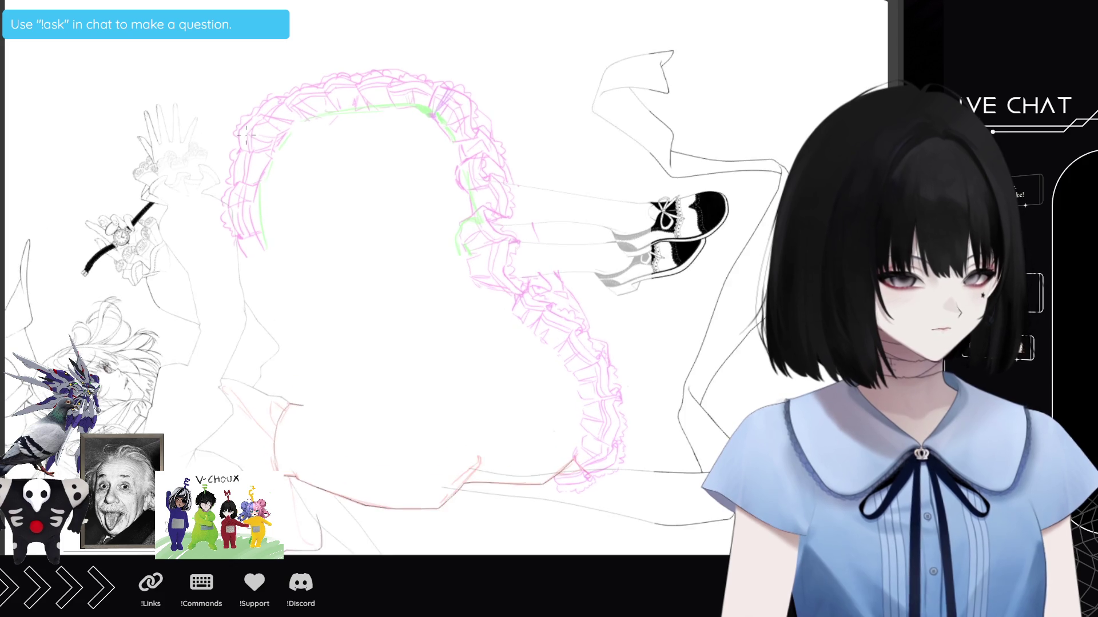
scroll(212, 235, "up", 5)
scroll(254, 225, "up", 4)
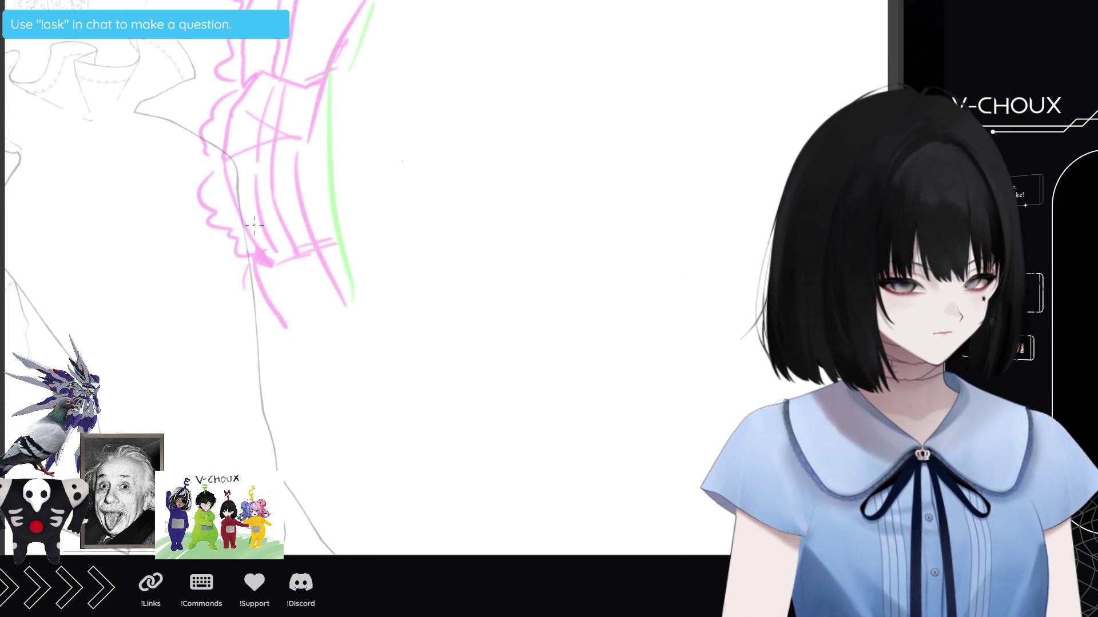
scroll(254, 225, "up", 2)
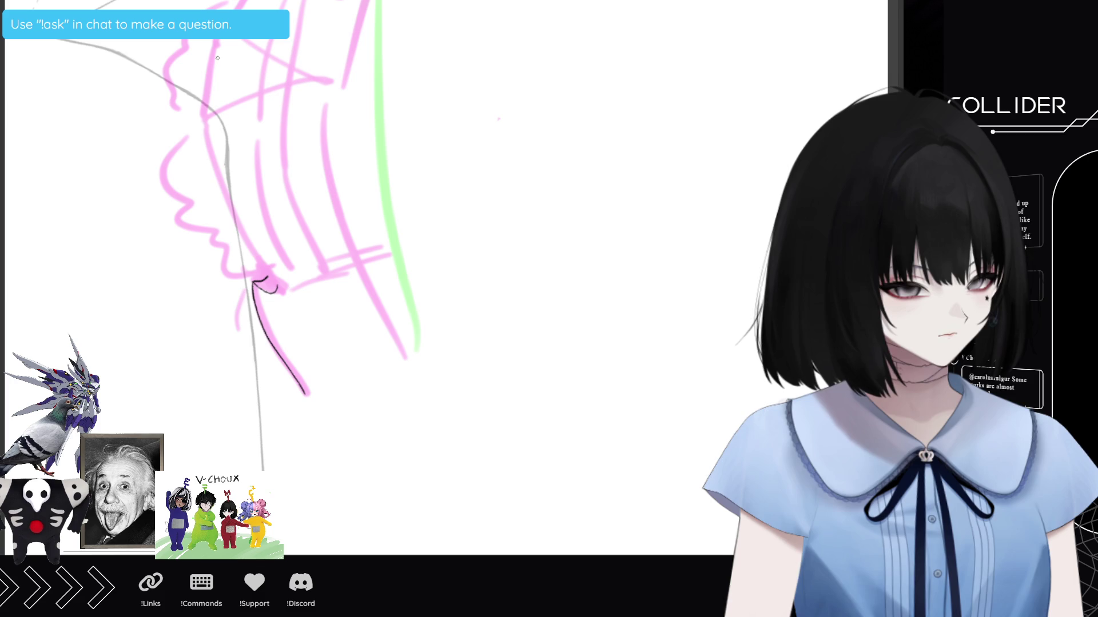
scroll(229, 258, "up", 3)
scroll(229, 258, "up", 2)
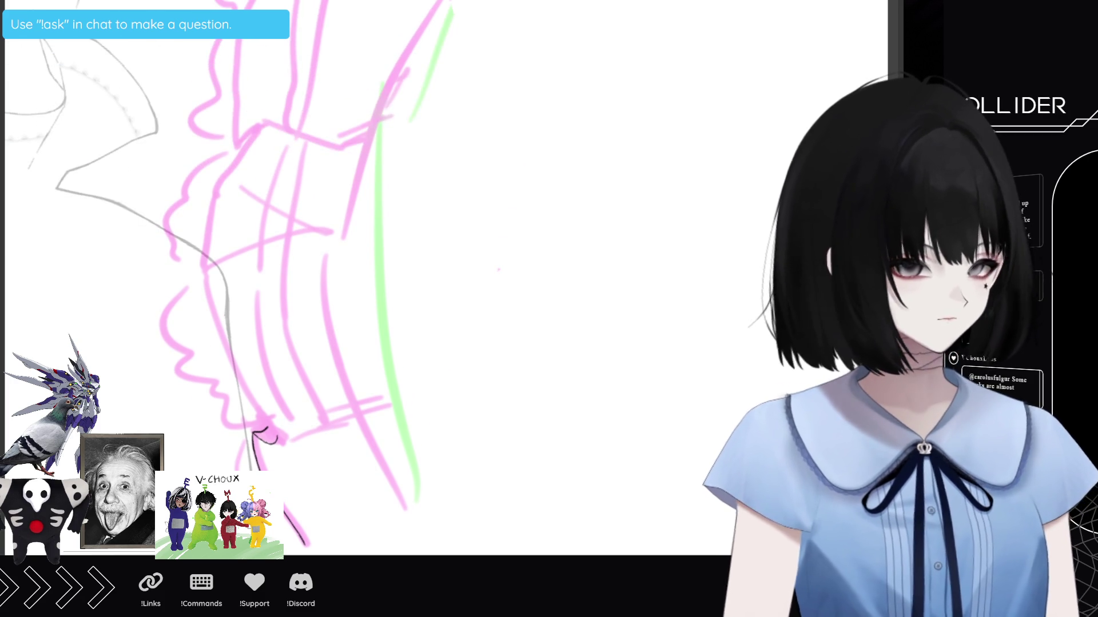
key("4")
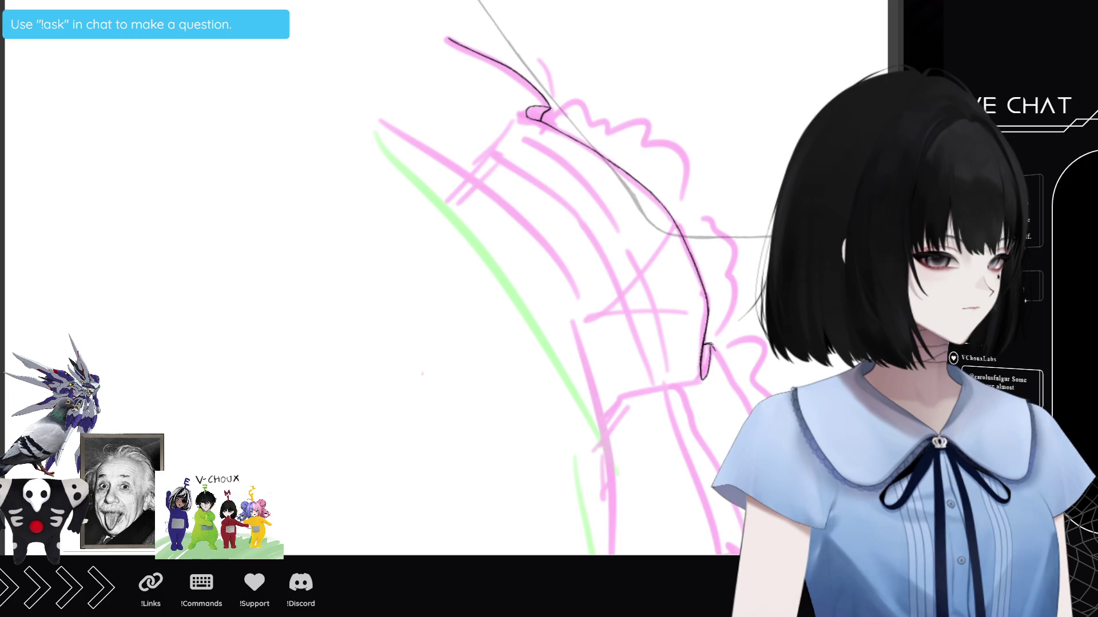
left_click_drag(709, 344, 731, 385)
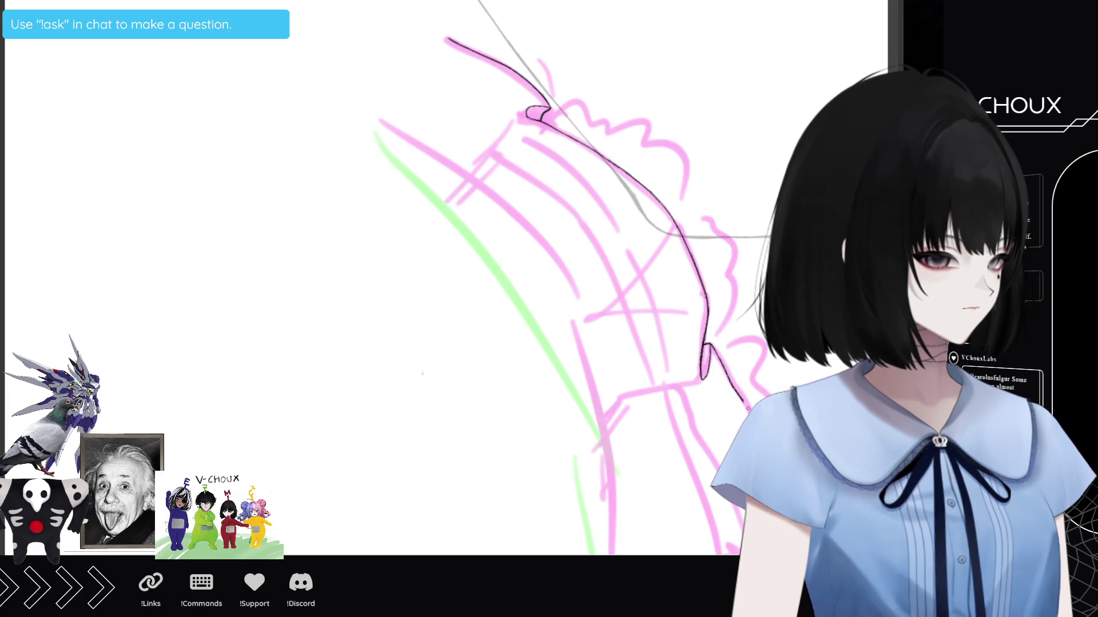
Extend the black outline down the ruffle's outer edge past its curve.
left_click_drag(690, 288, 299, 203)
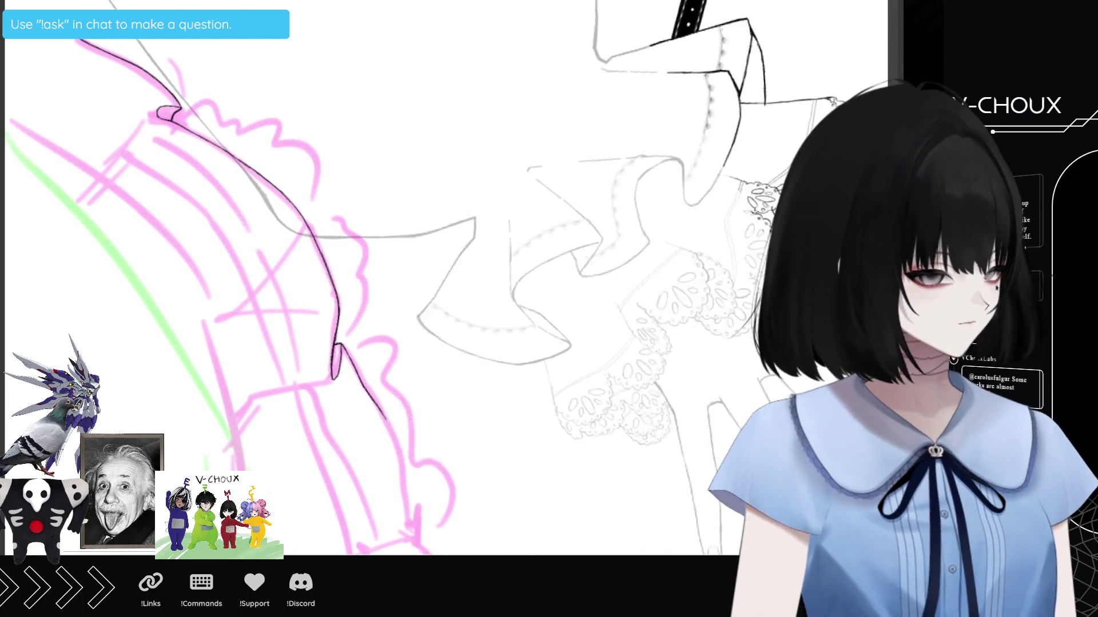
scroll(366, 275, "down", 3)
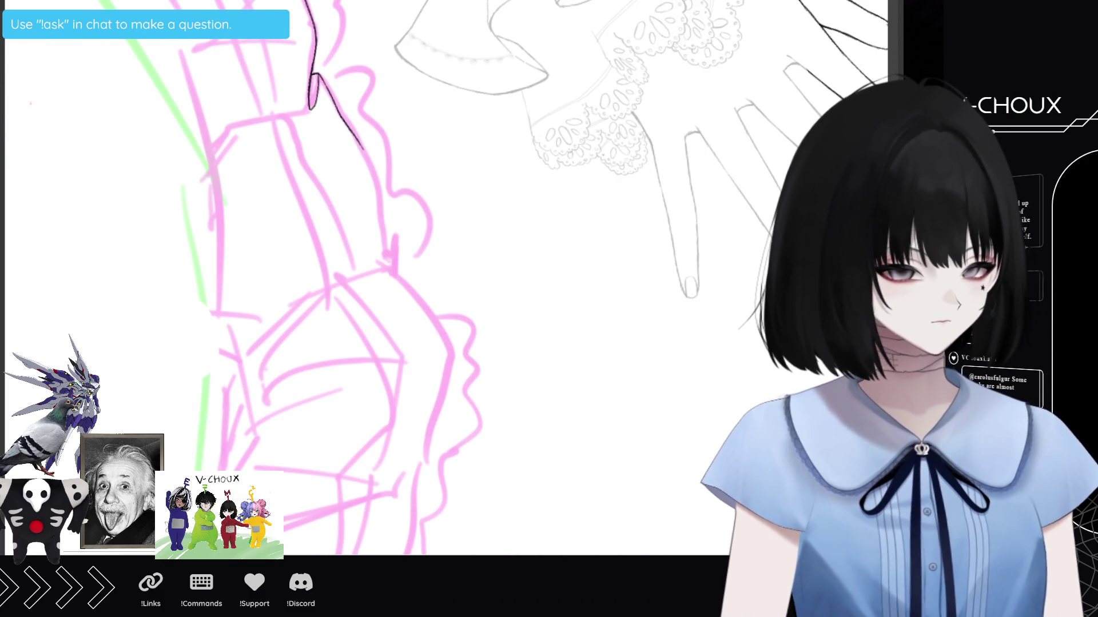
left_click_drag(351, 130, 362, 148)
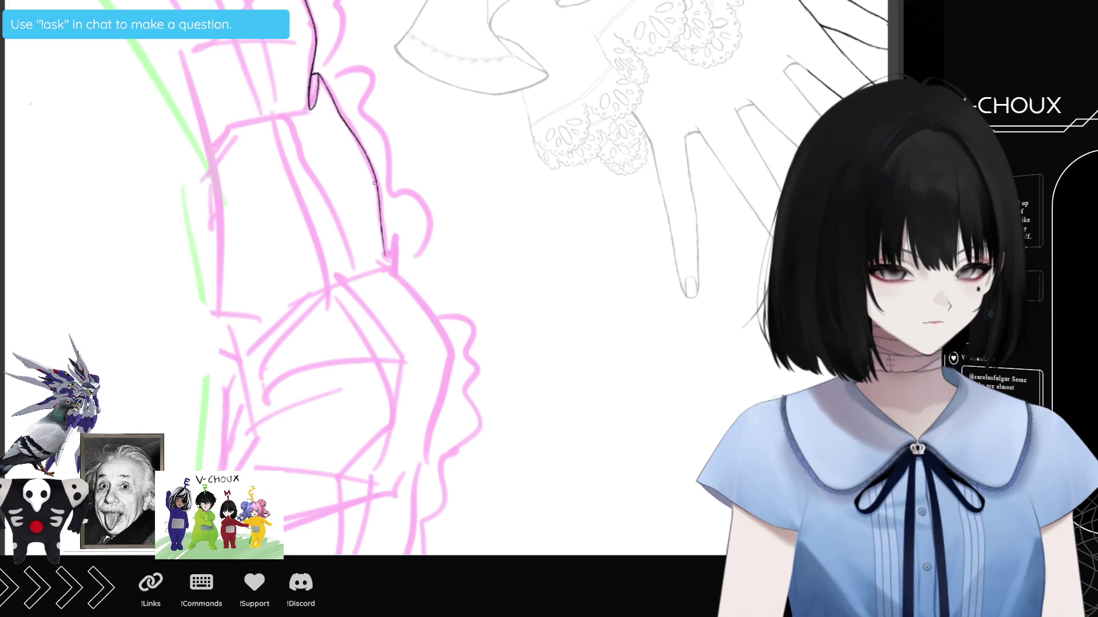
left_click_drag(385, 252, 387, 262)
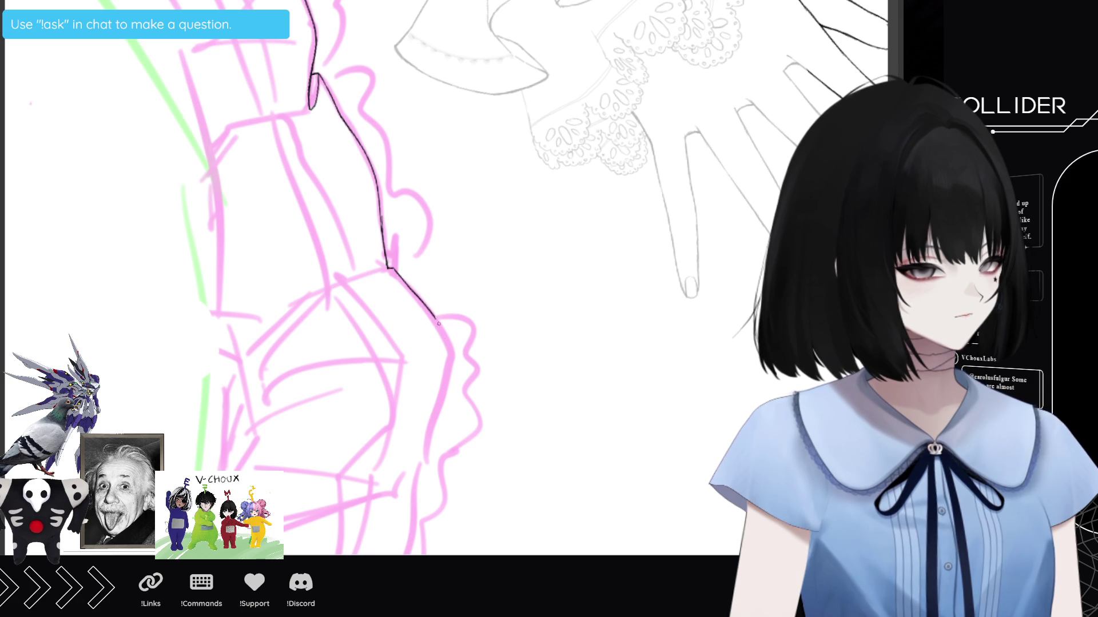
mouse_move(447, 341)
left_mouse_down()
mouse_move(451, 352)
mouse_move(361, 148)
left_mouse_up()
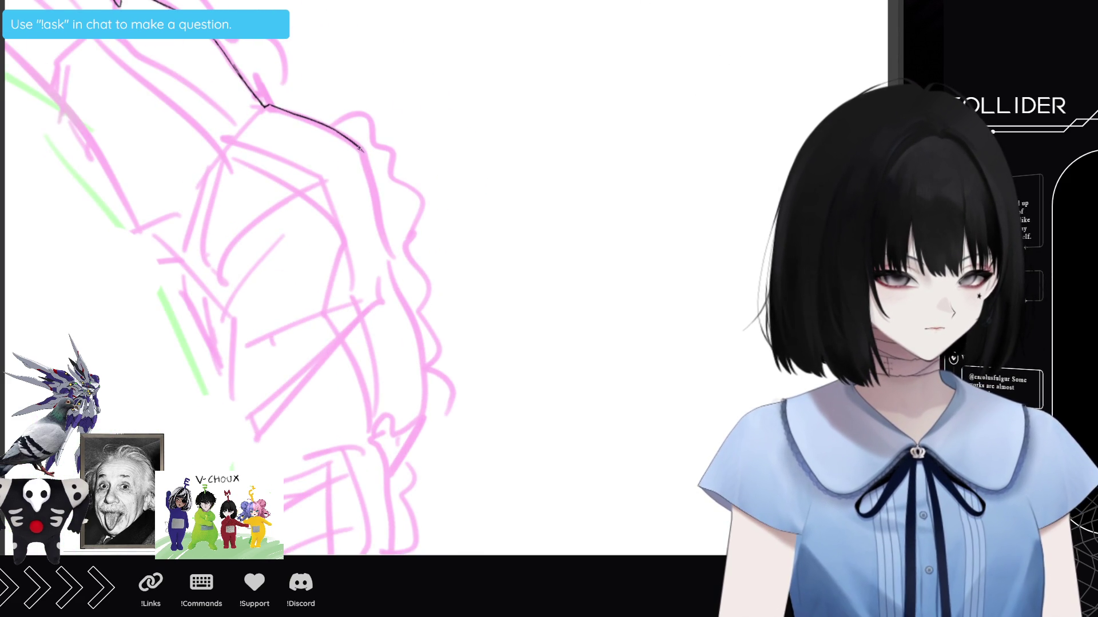
left_click_drag(363, 154, 372, 191)
left_click_drag(380, 243, 384, 262)
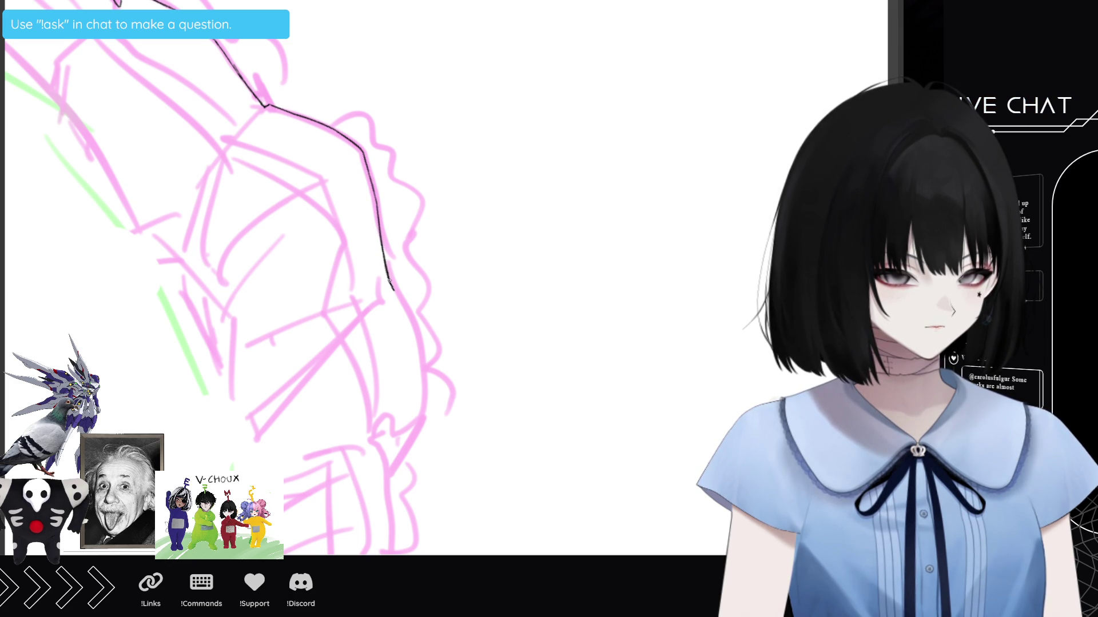
left_click_drag(394, 291, 405, 310)
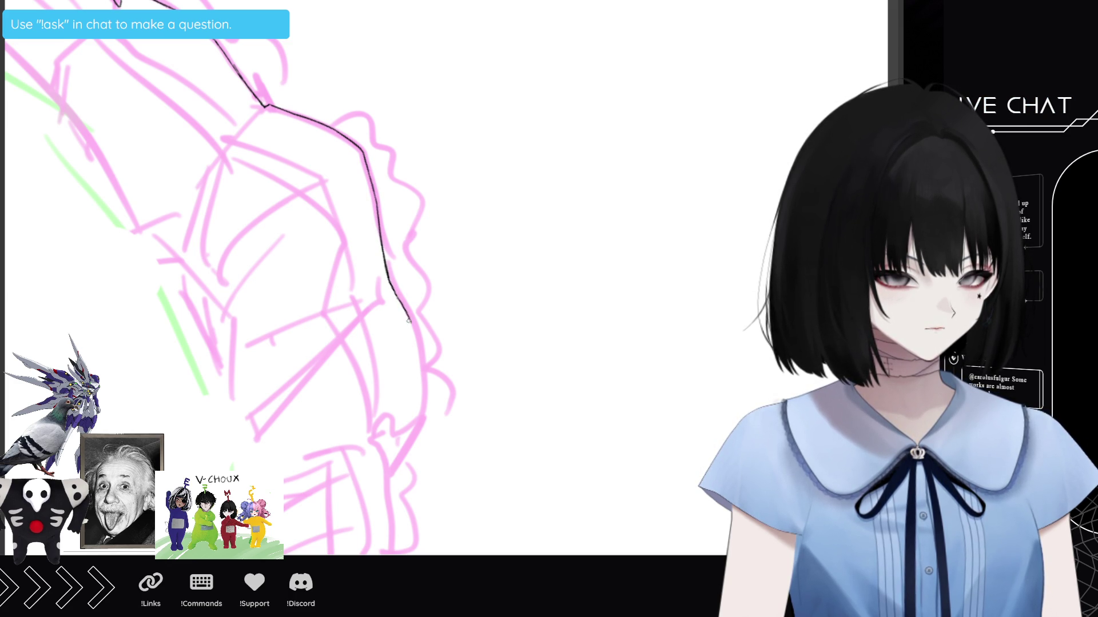
scroll(229, 275, "down", 3)
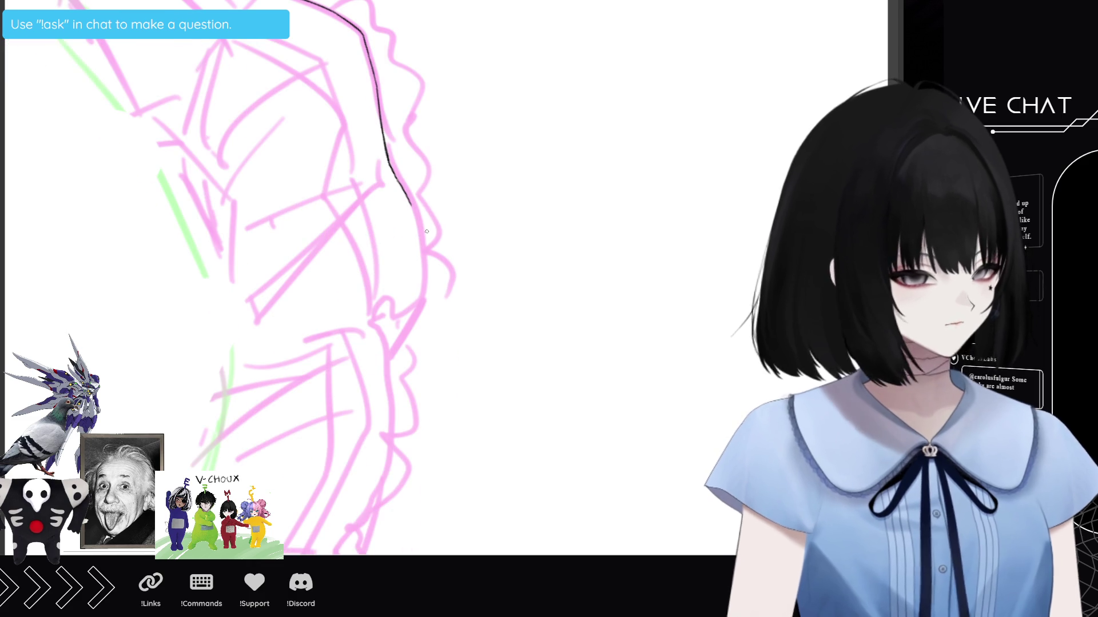
scroll(228, 274, "down", 3)
Carry the black ruffle outline around its lower bulge, then rotate the canvas twice.
scroll(274, 275, "down", 5)
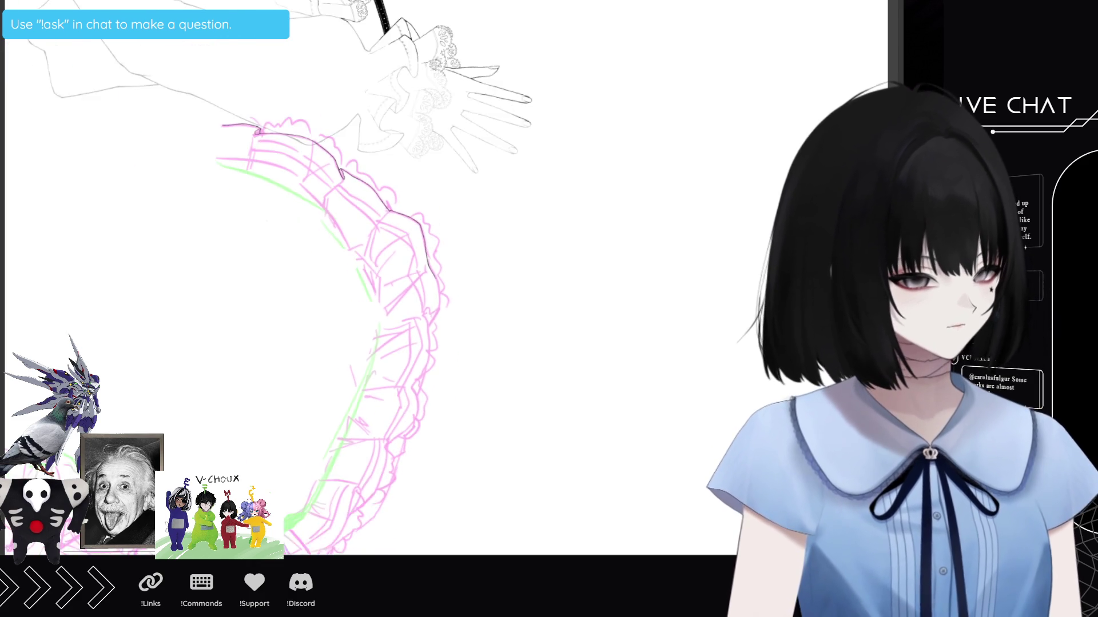
scroll(274, 274, "down", 2)
scroll(285, 275, "up", 2)
scroll(286, 274, "up", 3)
scroll(286, 275, "up", 3)
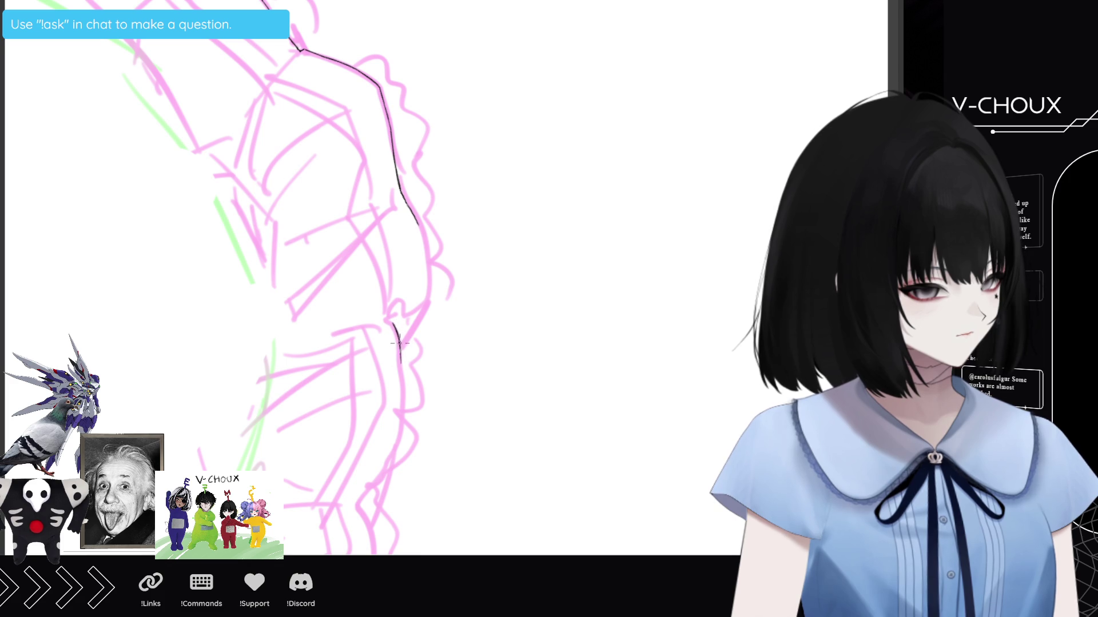
left_click_drag(401, 366, 403, 394)
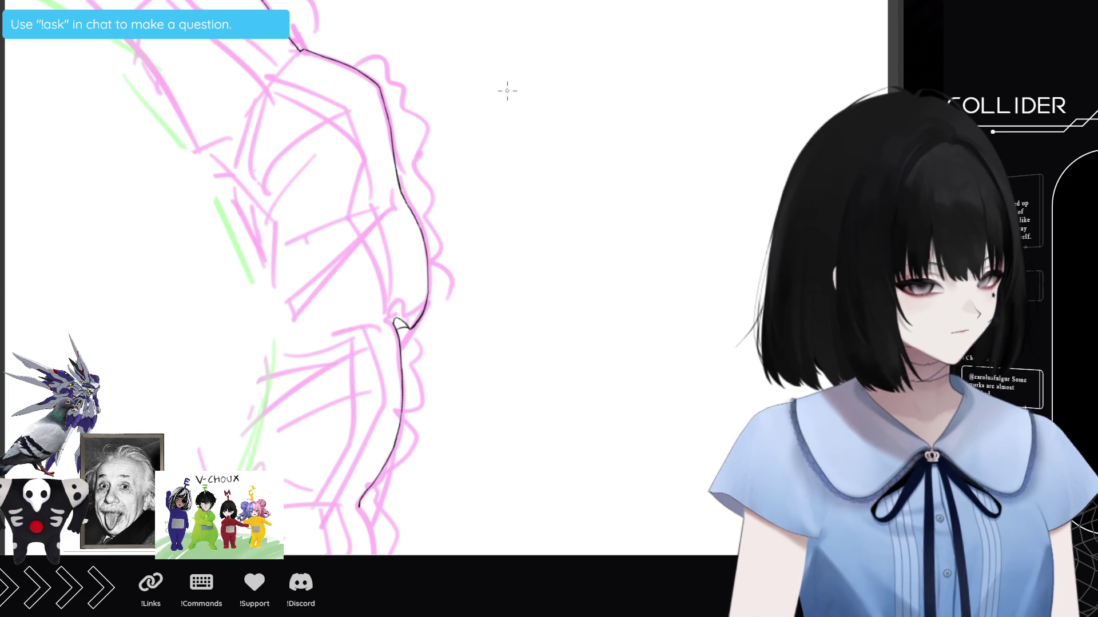
scroll(507, 91, "down", 5)
scroll(507, 90, "down", 1)
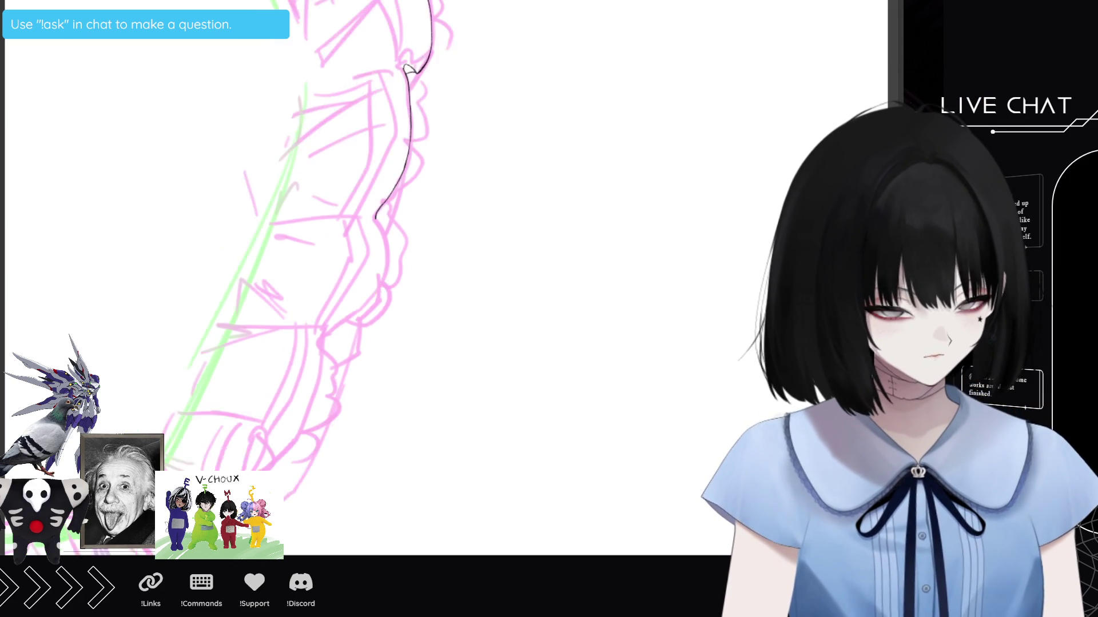
key("minus")
key("minus")
key("minus")
key("minus")
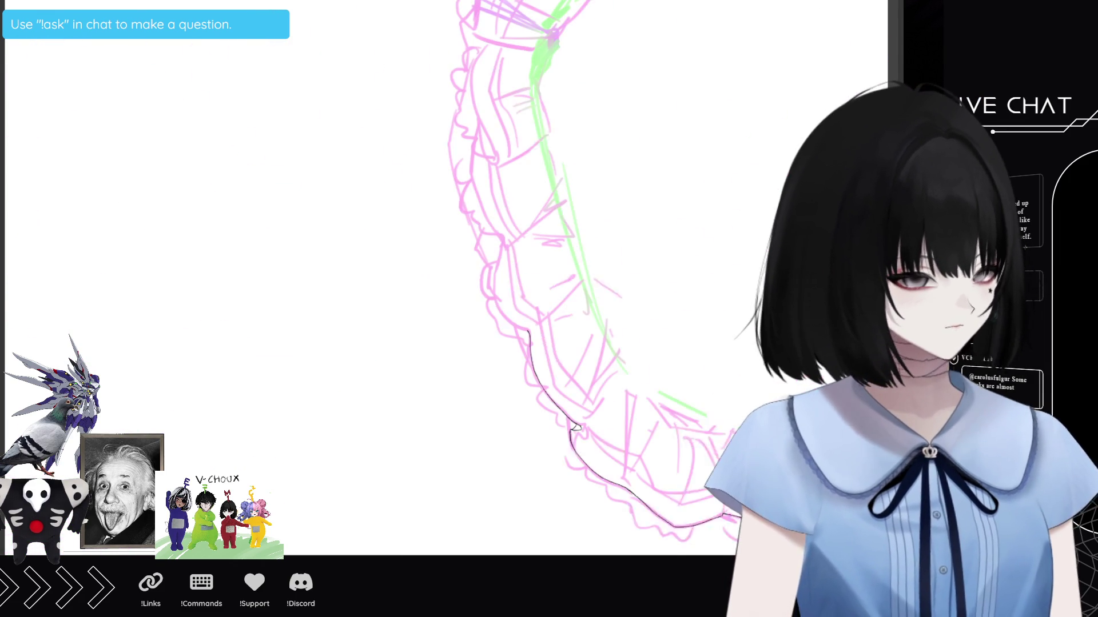
key("minus")
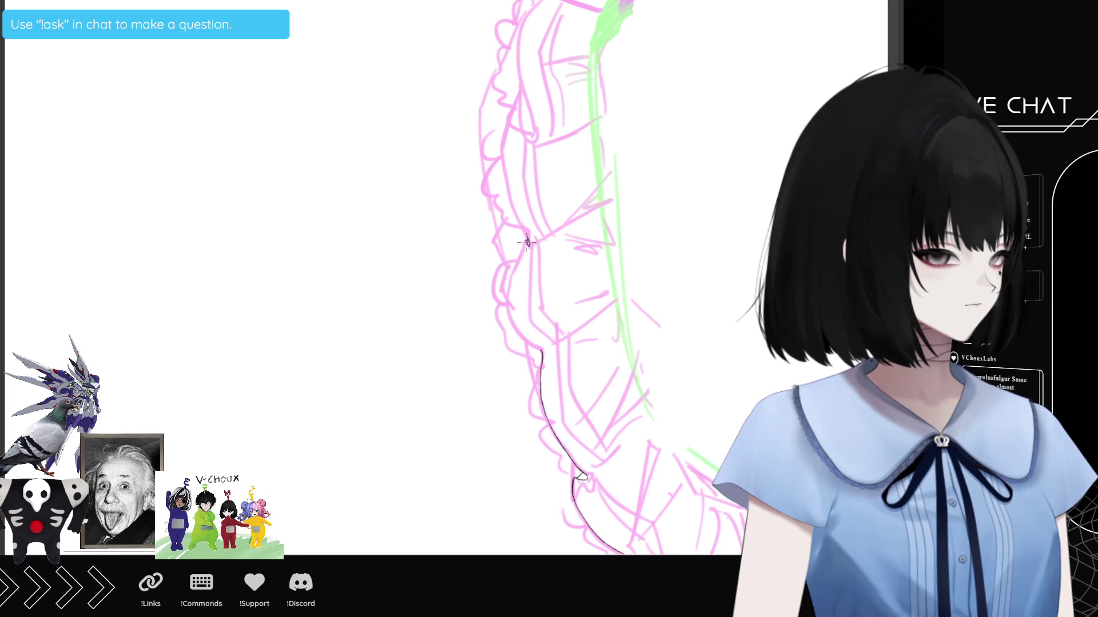
Continue the ruffle outline and add a short dark stroke along its inner edge.
left_click_drag(509, 286, 507, 305)
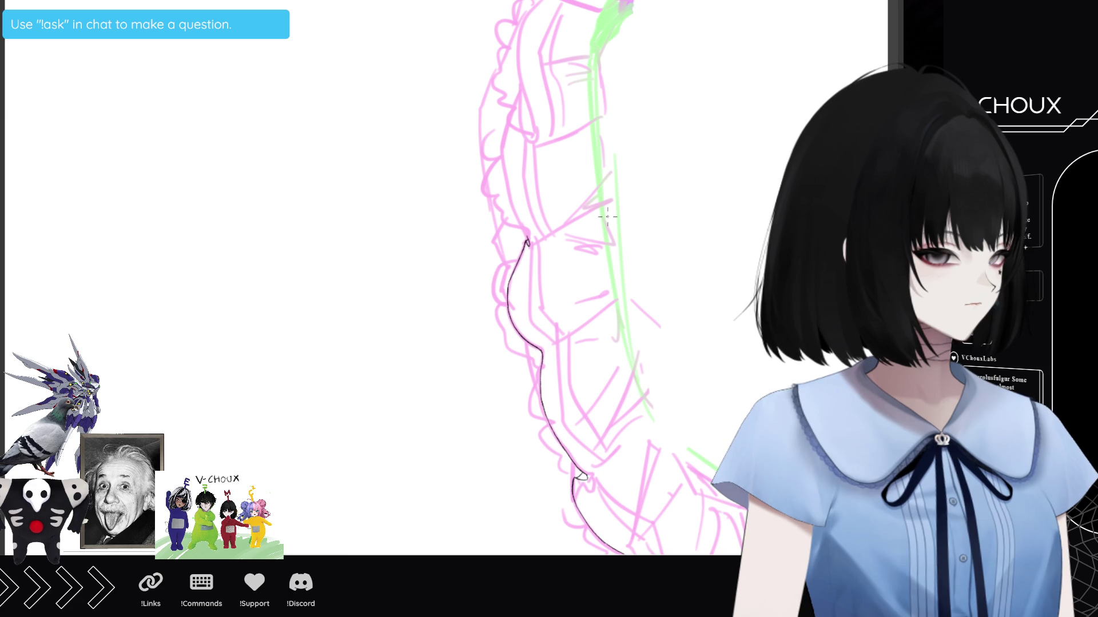
scroll(507, 290, "up", 3)
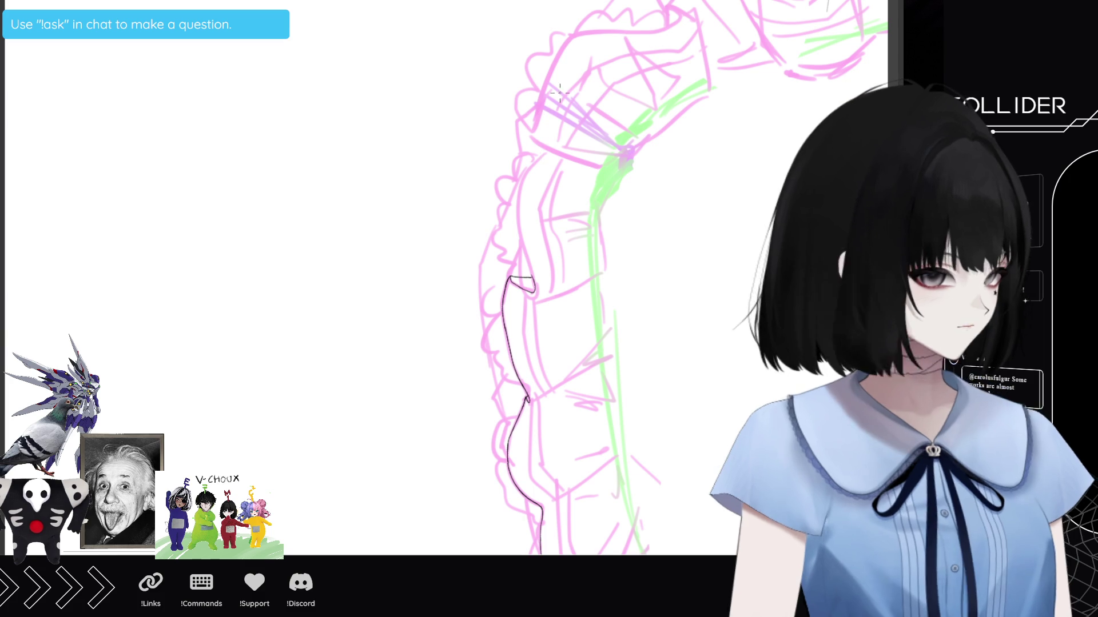
left_click_drag(547, 150, 530, 163)
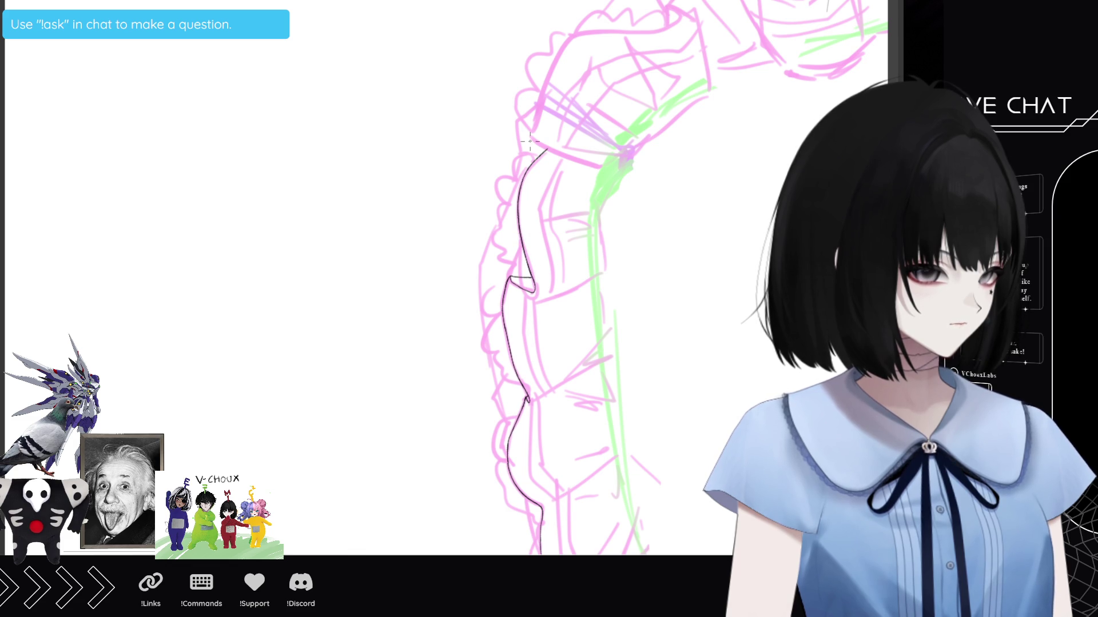
scroll(529, 141, "down", 5)
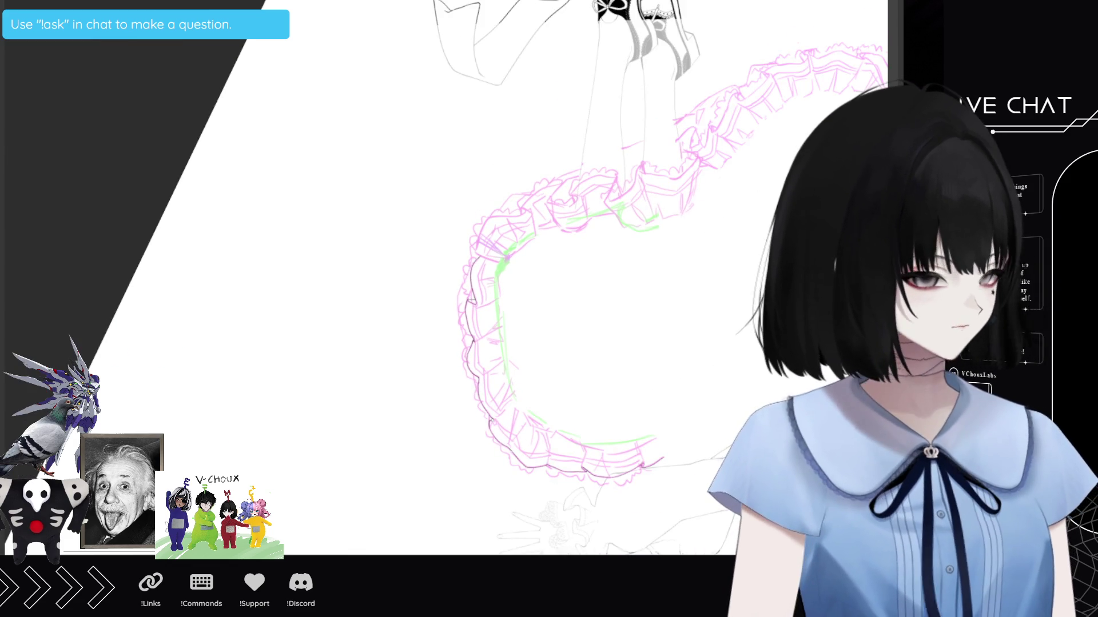
left_click_drag(529, 141, 294, 29)
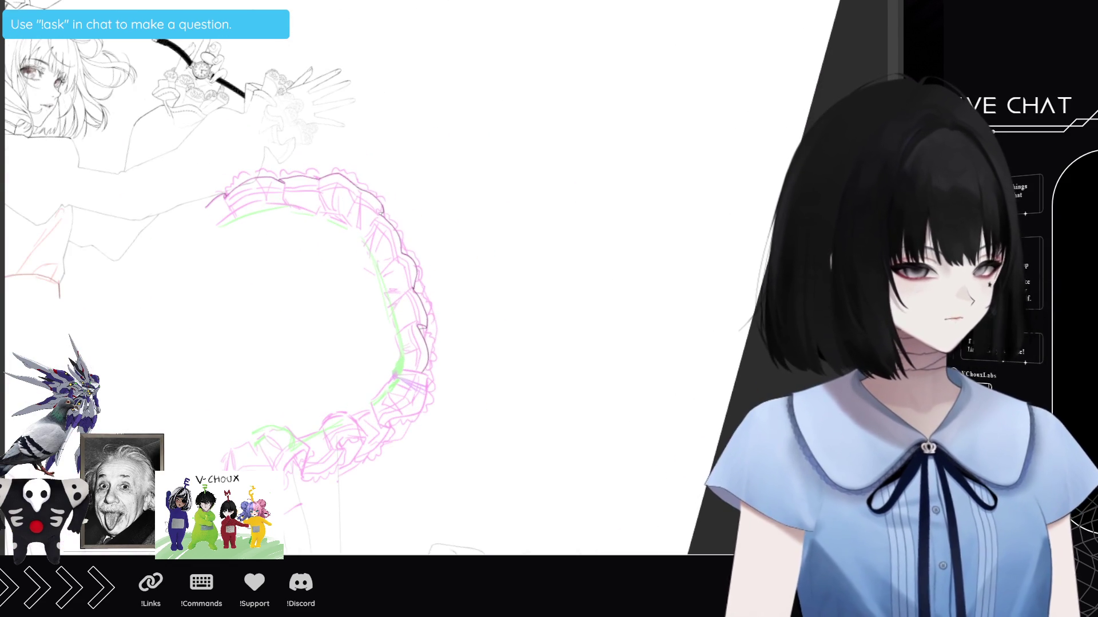
left_click_drag(320, 320, 377, 235)
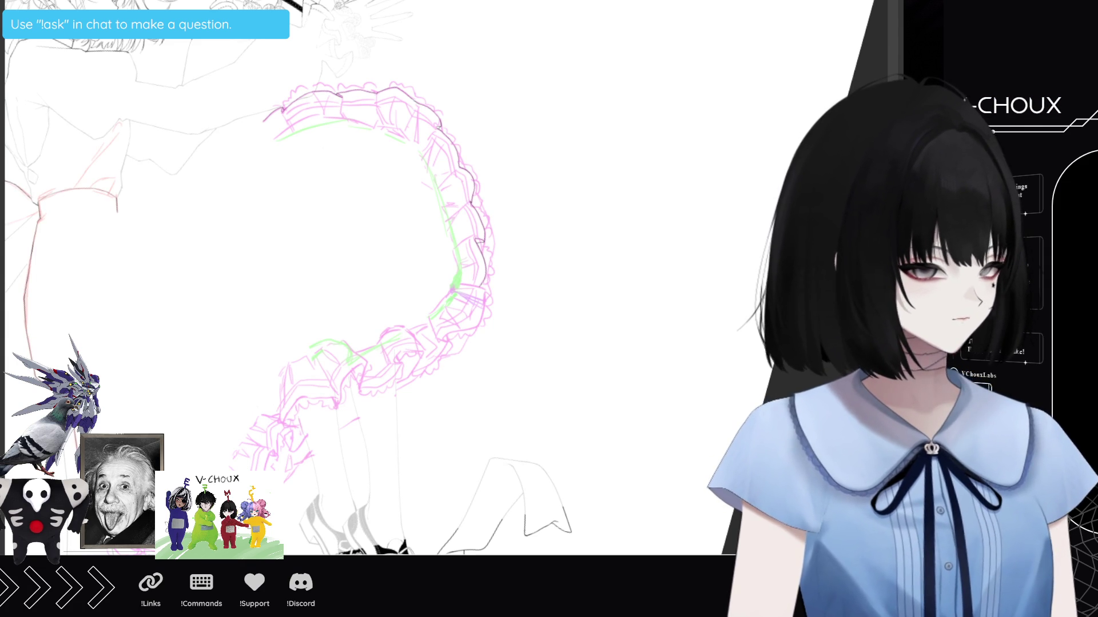
key("Delete")
key("ctrl+z")
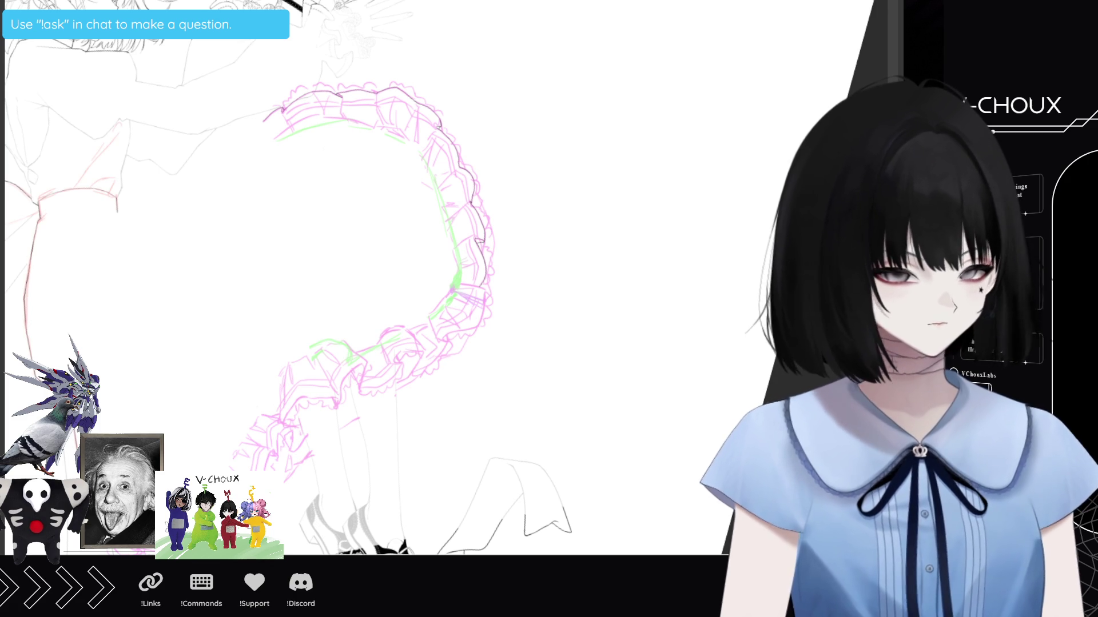
key("ctrl+y")
key("ctrl+z")
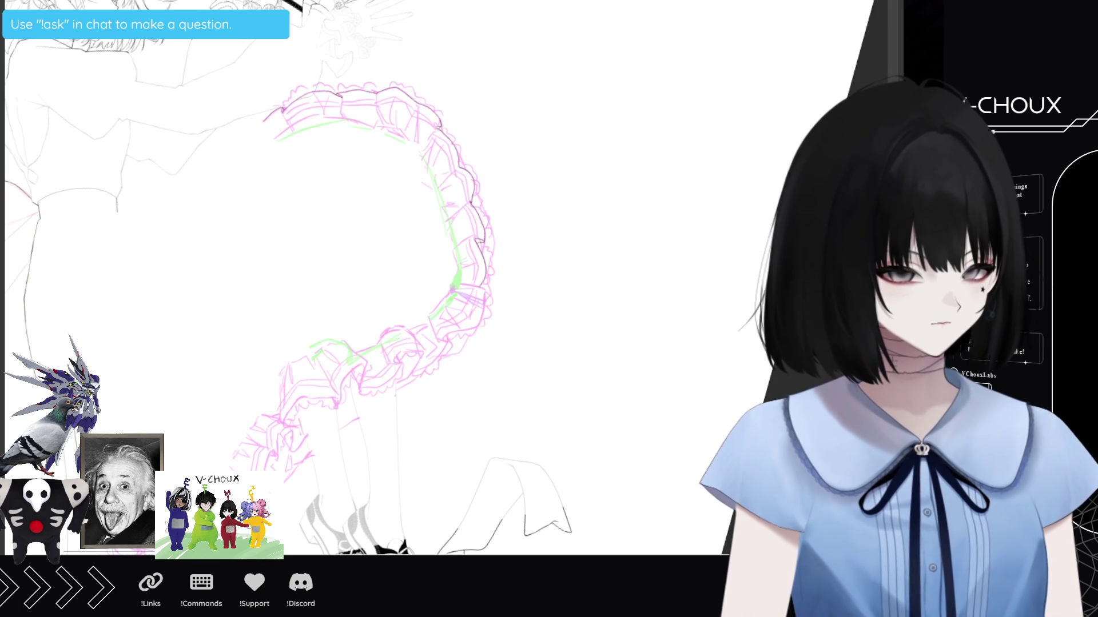
key("ctrl+y")
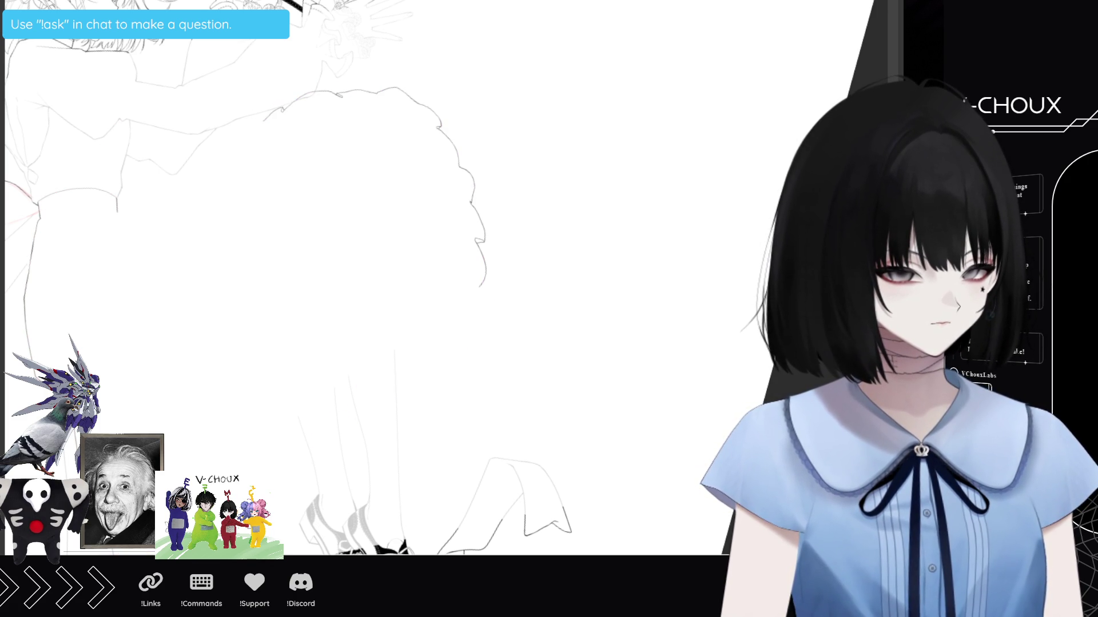
key("ctrl+z")
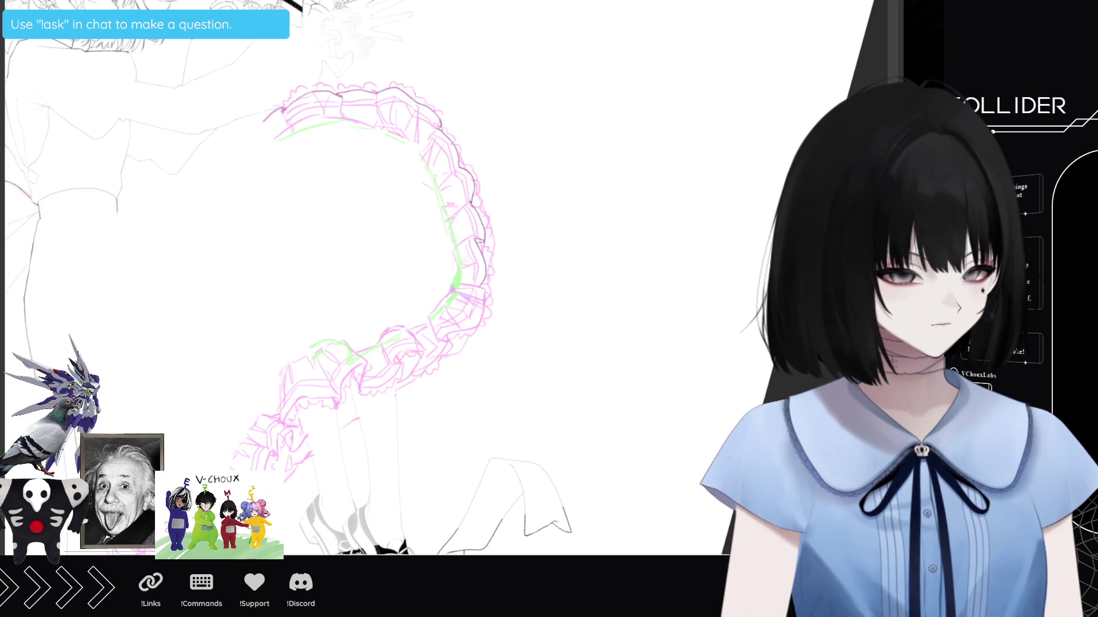
scroll(338, 382, "down", 1)
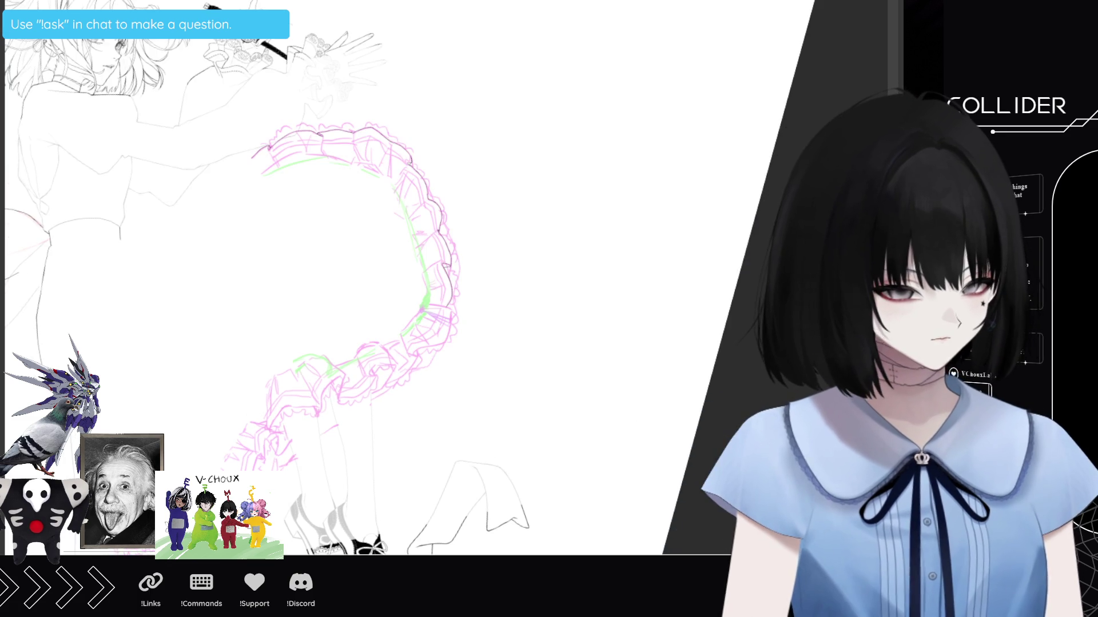
scroll(338, 381, "down", 1)
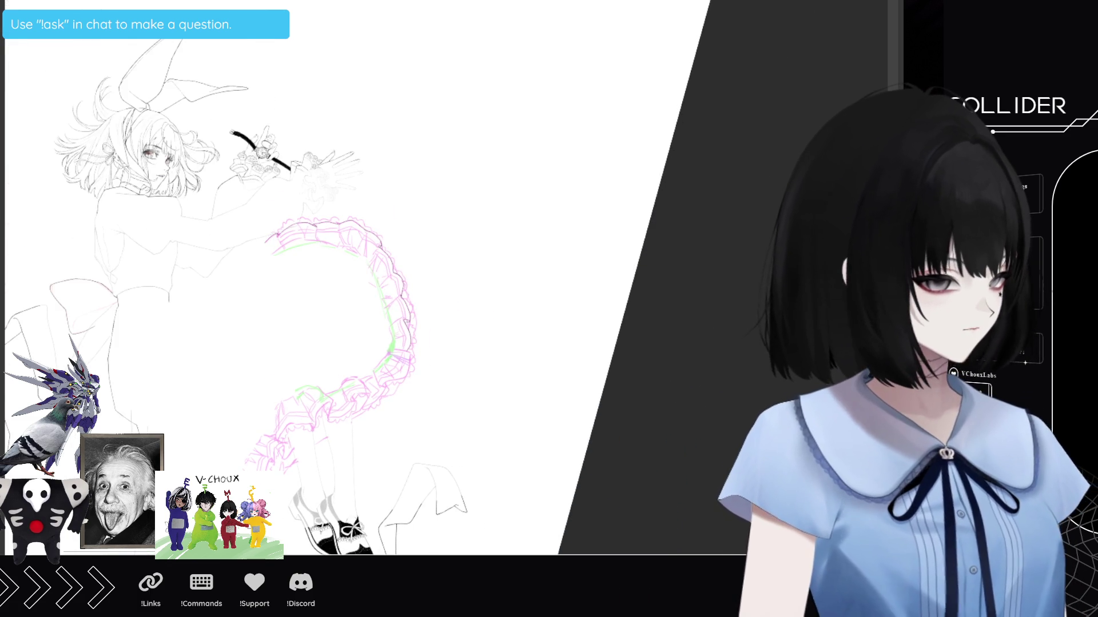
key("ctrl+y")
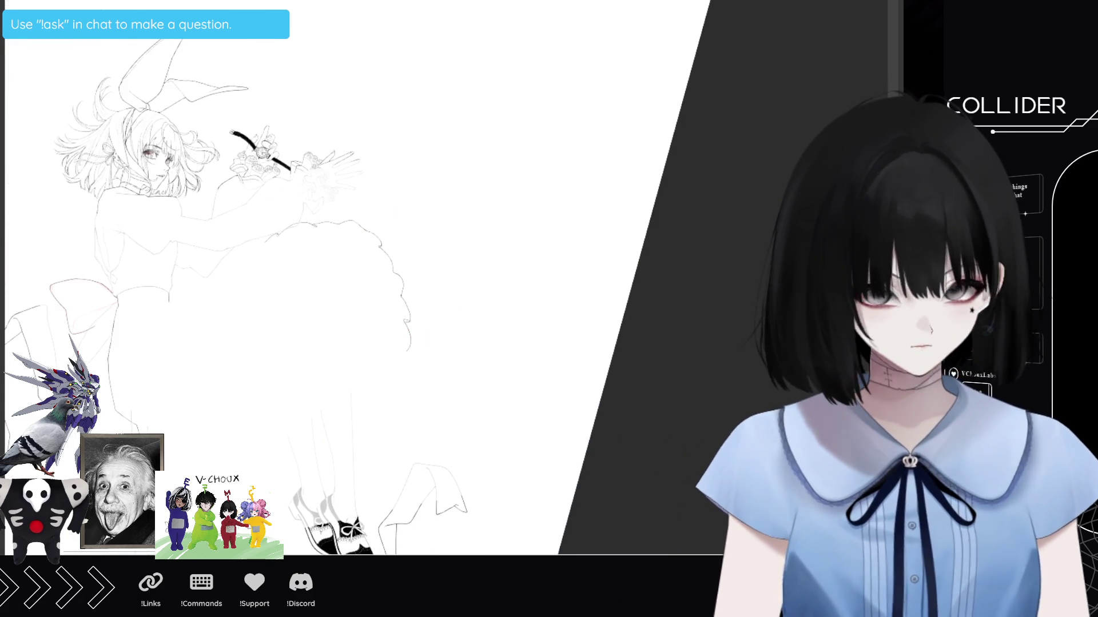
key("ctrl+z")
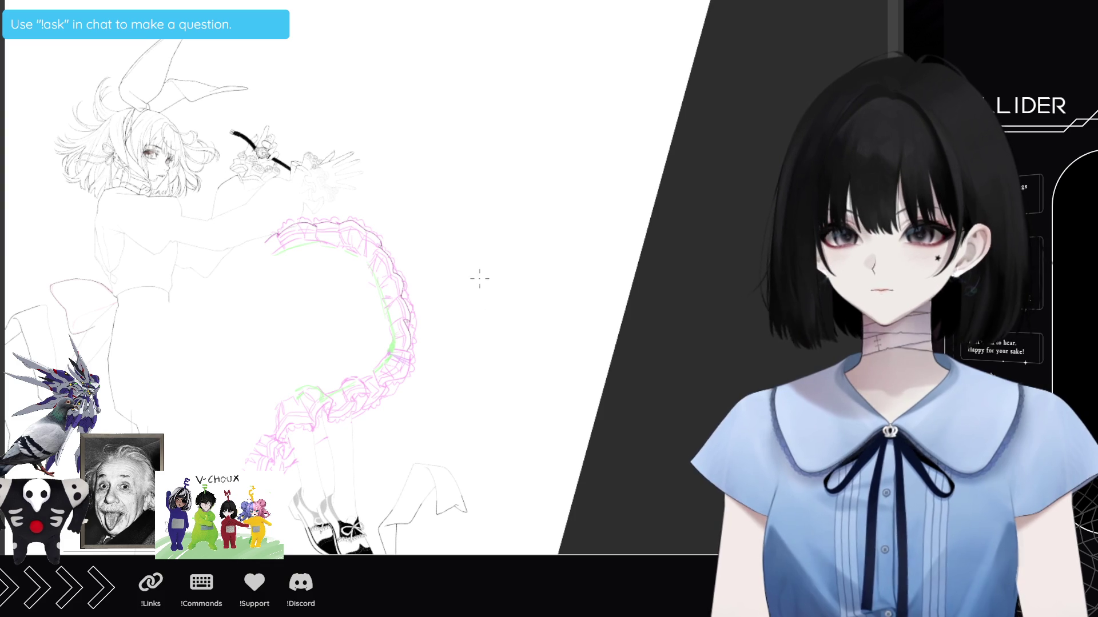
scroll(332, 373, "up", 3)
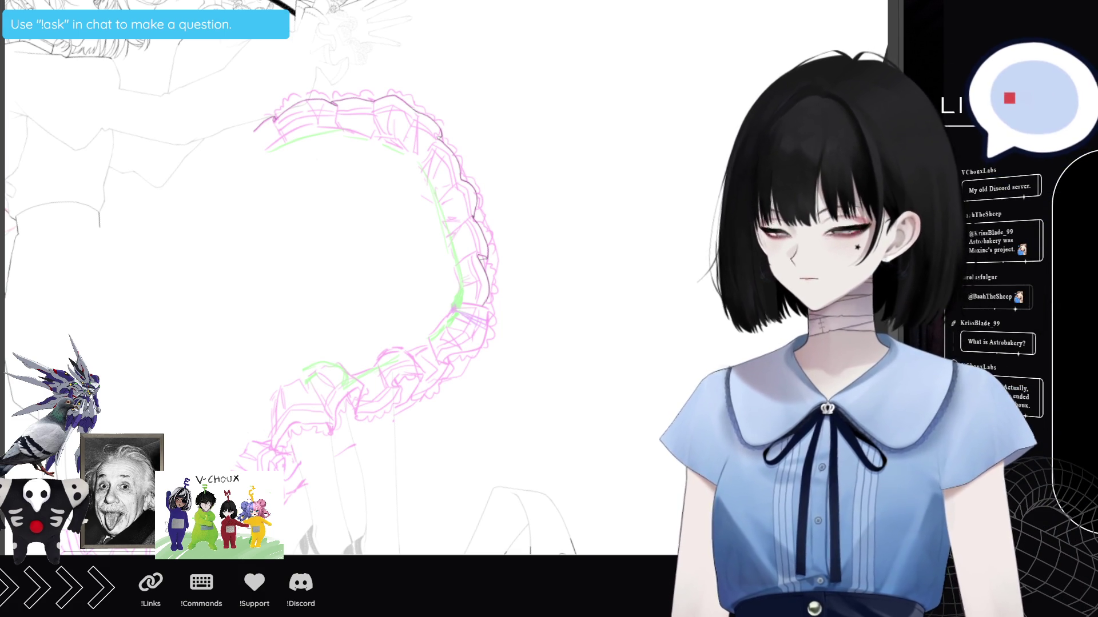
Zoom around the inked sketch, then create a new blank canvas with Ctrl+N.
scroll(312, 212, "down", 3)
scroll(309, 211, "up", 1)
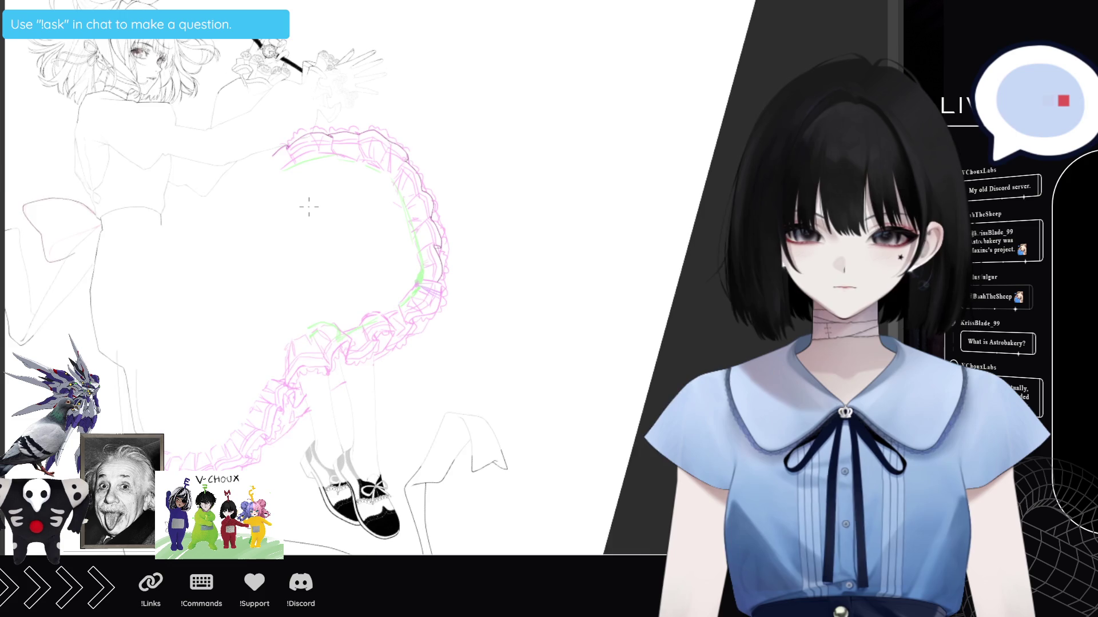
scroll(310, 209, "up", 1)
scroll(309, 207, "up", 1)
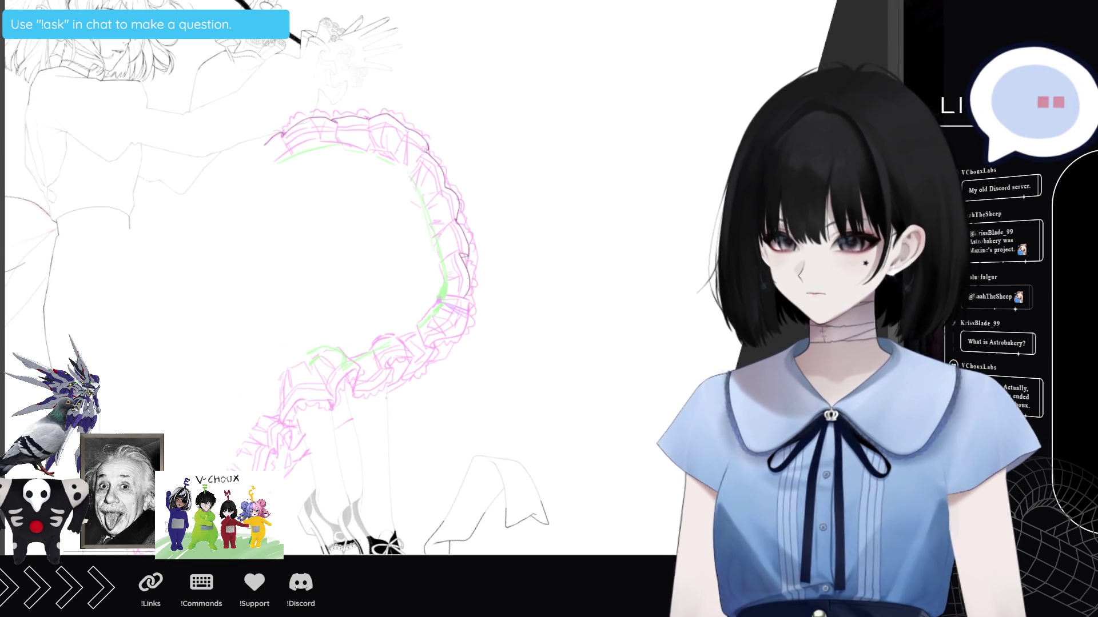
key("ctrl+n")
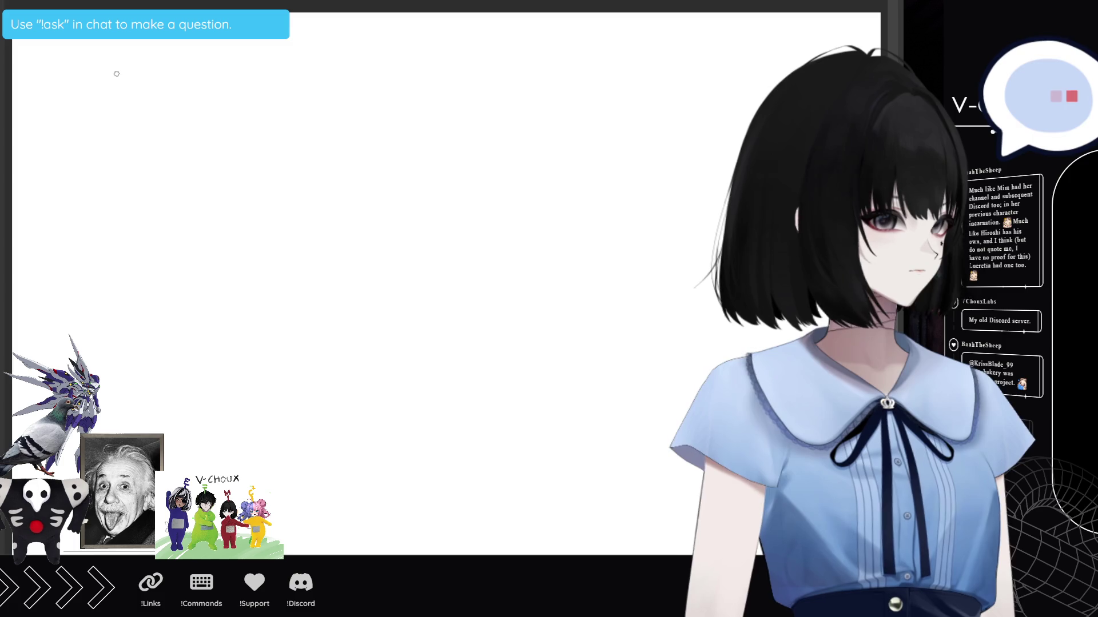
Handwrite 'My passion for pâtissene +' across the top of the canvas.
left_click_drag(73, 49, 97, 77)
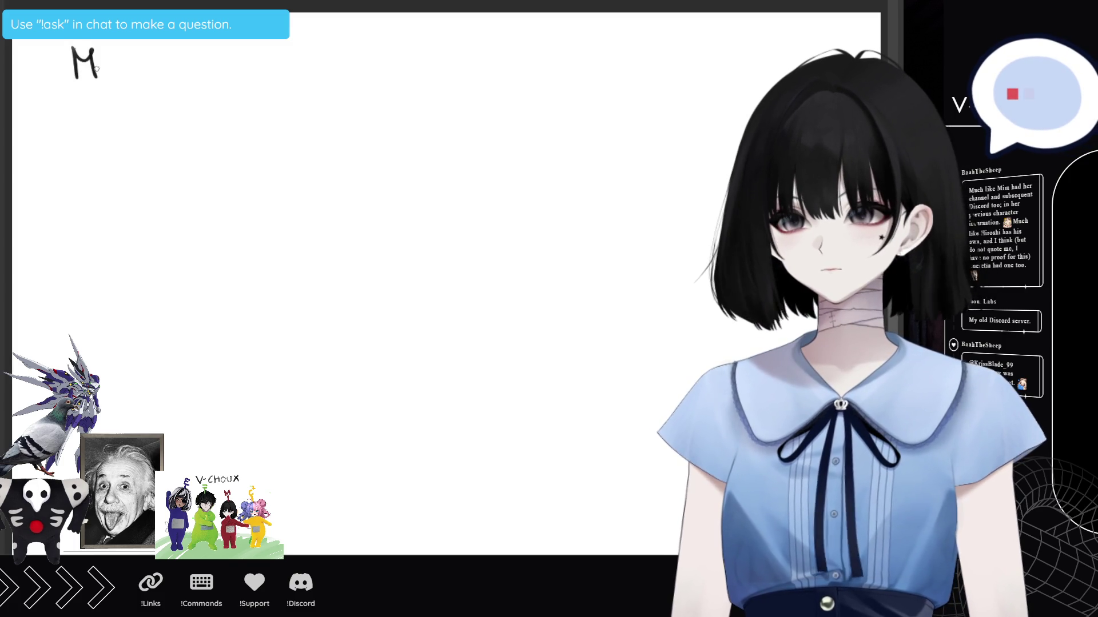
key("ctrl+z")
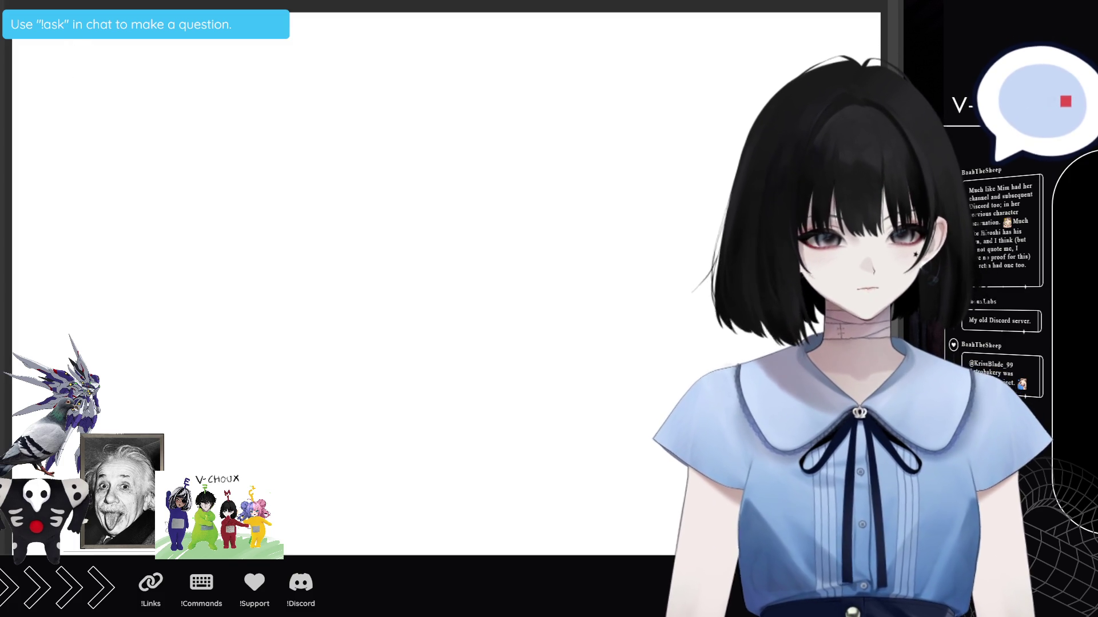
mouse_move(86, 71)
left_mouse_down()
mouse_move(110, 48)
mouse_move(125, 57)
left_mouse_up()
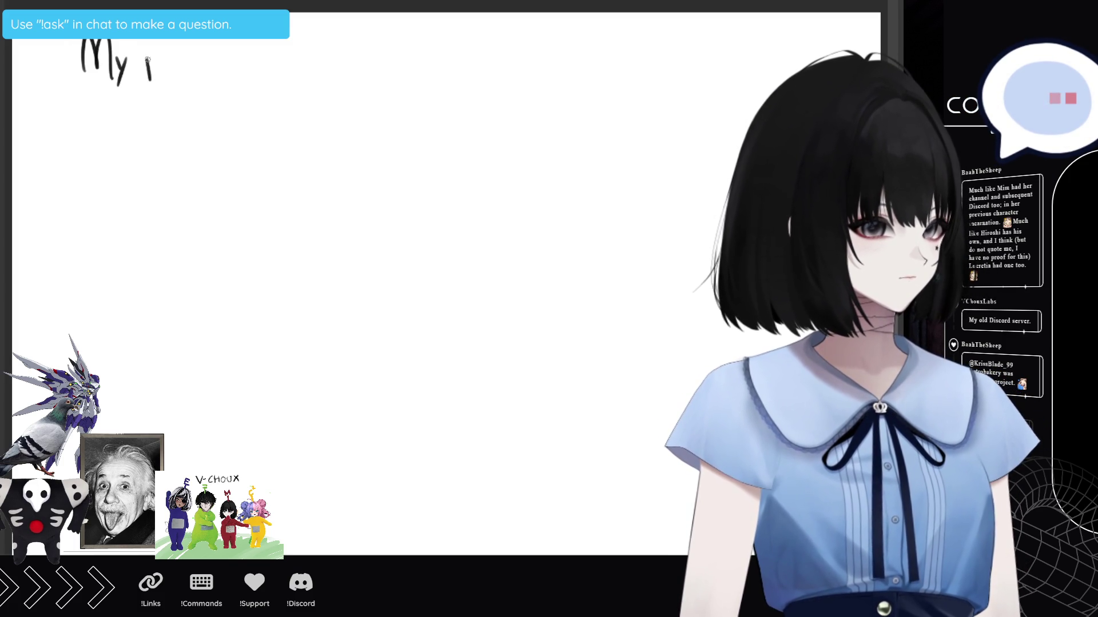
mouse_move(183, 61)
left_mouse_down()
mouse_move(174, 69)
mouse_move(199, 68)
left_mouse_up()
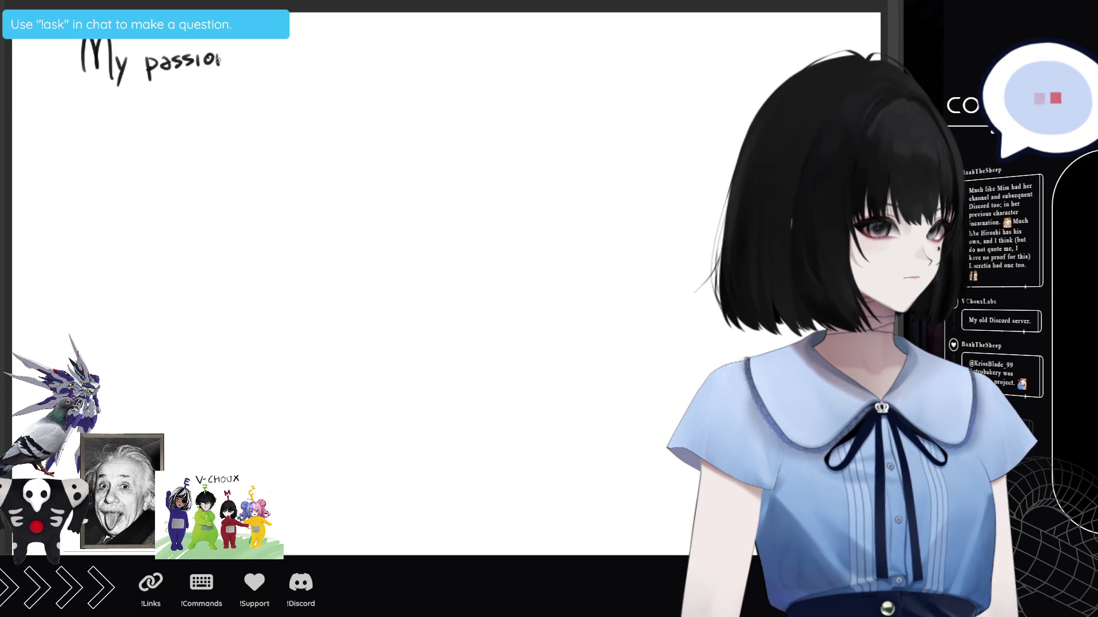
left_click_drag(234, 52, 301, 51)
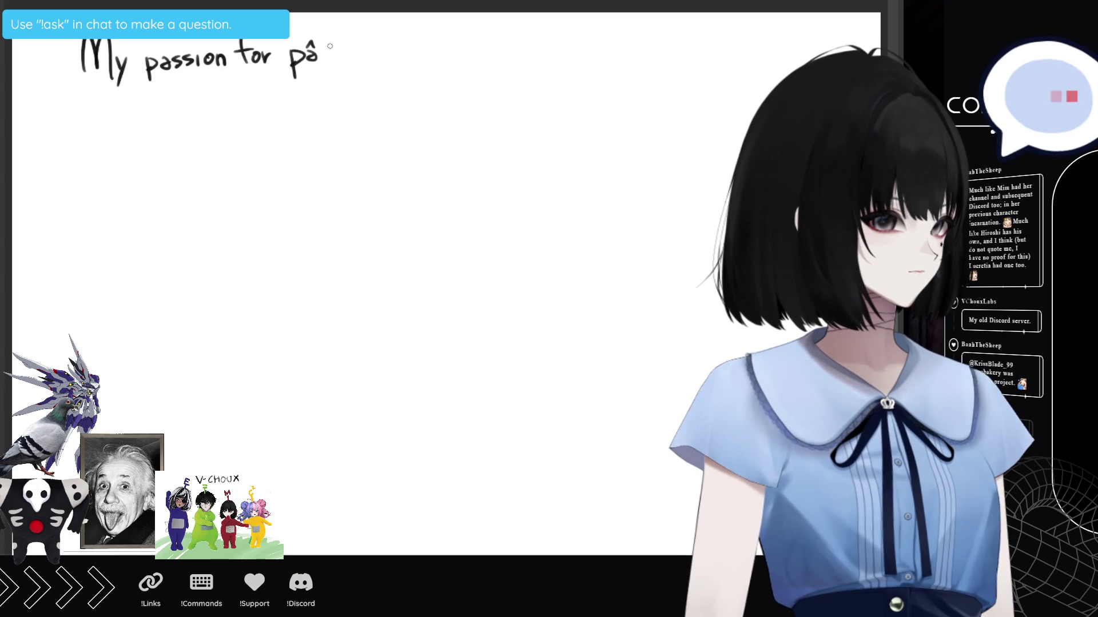
left_click_drag(315, 46, 327, 45)
left_click_drag(329, 48, 329, 61)
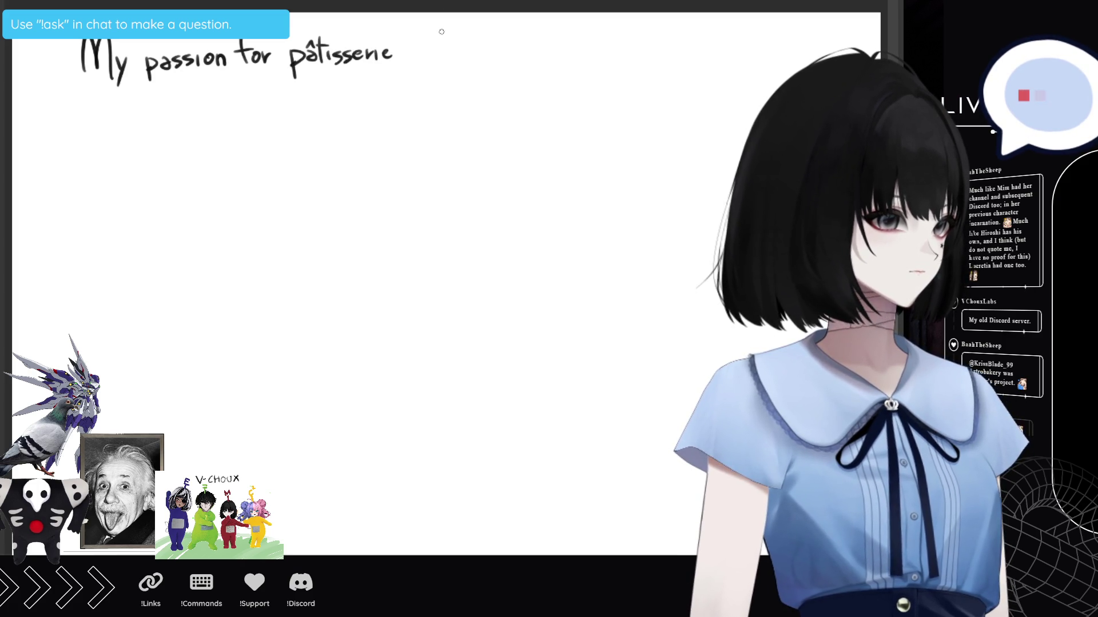
left_click_drag(407, 54, 440, 59)
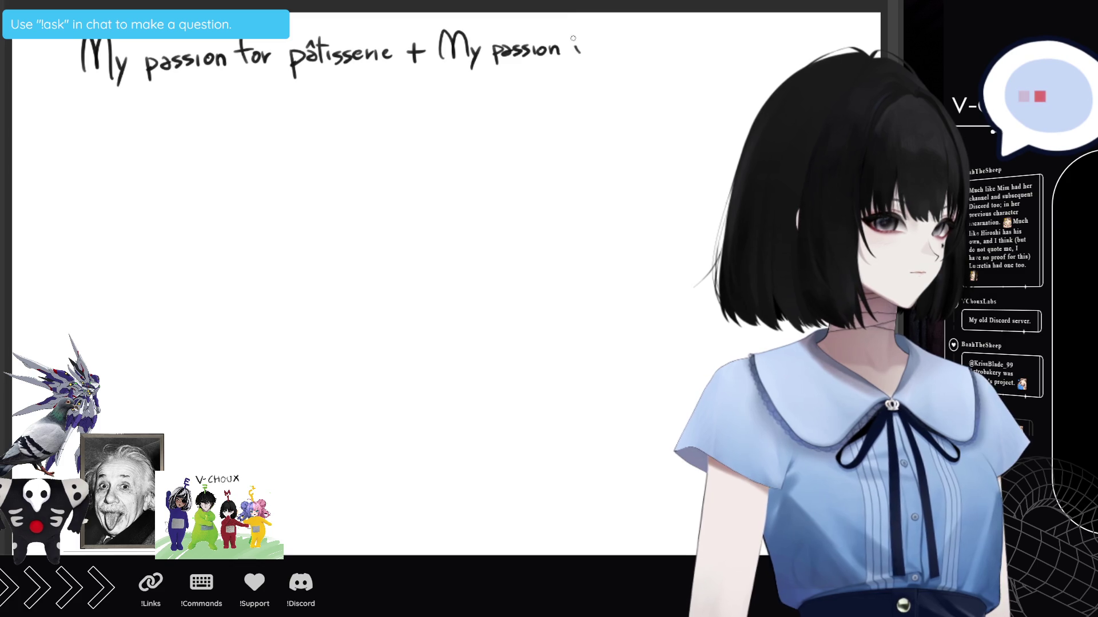
Finish 'My passion for astrophysics', then write '= Astrobakery' centred below.
left_click_drag(626, 46, 629, 56)
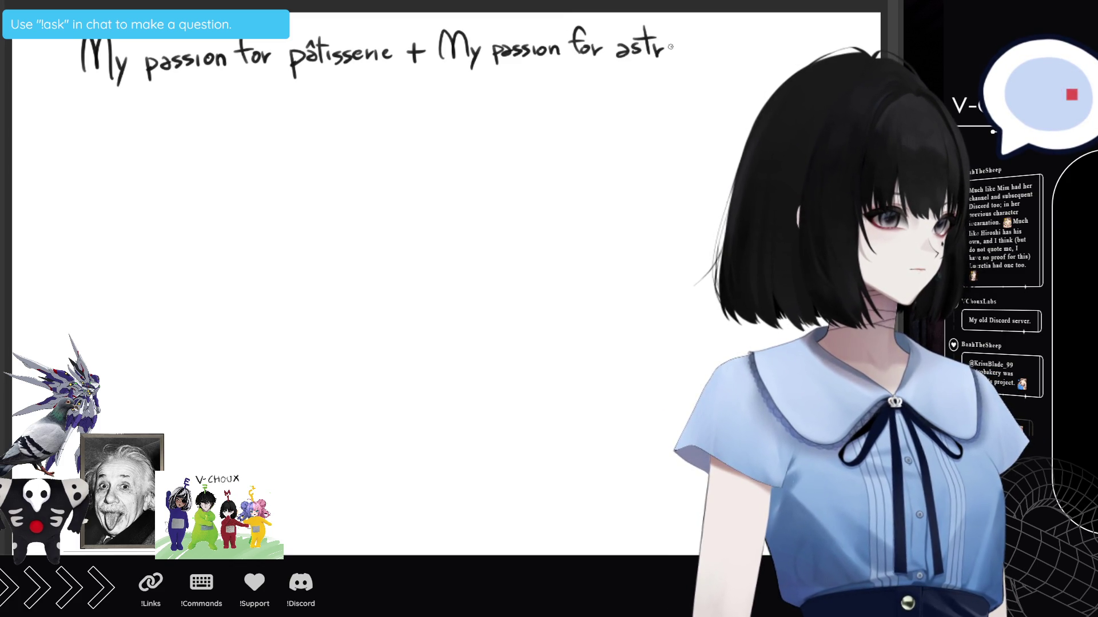
left_click_drag(694, 33, 692, 50)
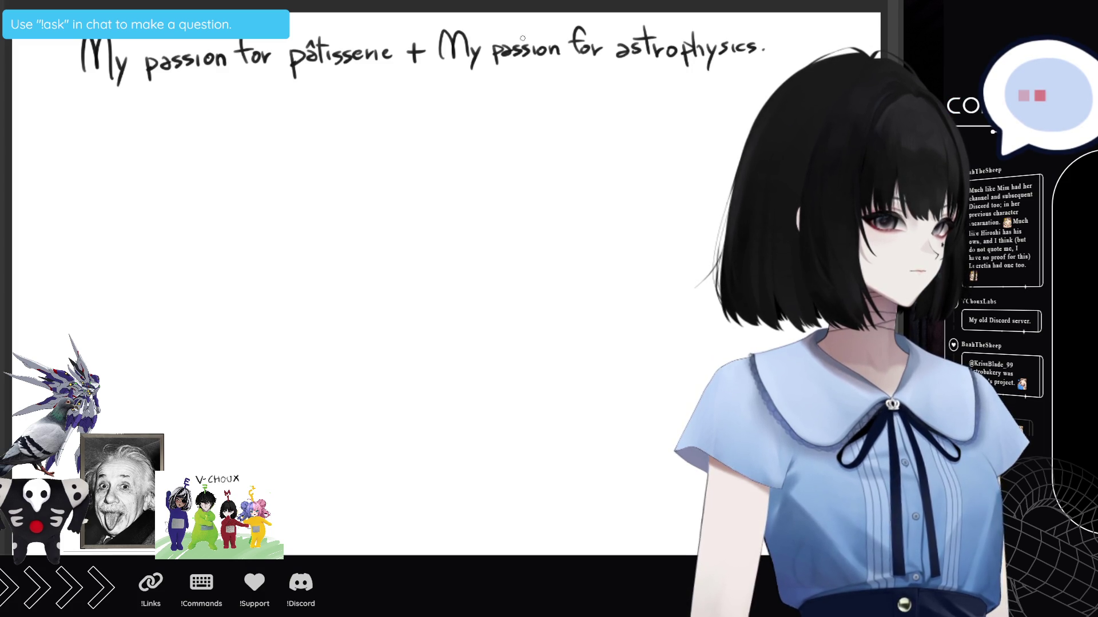
left_click_drag(407, 89, 437, 94)
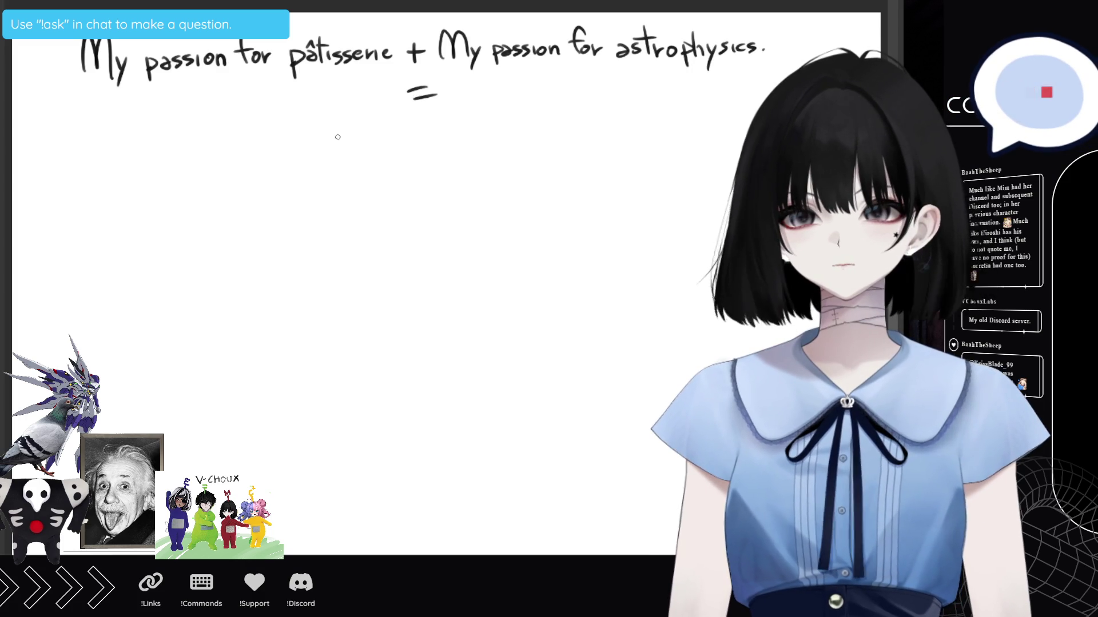
left_click_drag(327, 161, 370, 158)
mouse_move(361, 141)
left_mouse_down()
mouse_move(411, 153)
mouse_move(458, 142)
left_mouse_up()
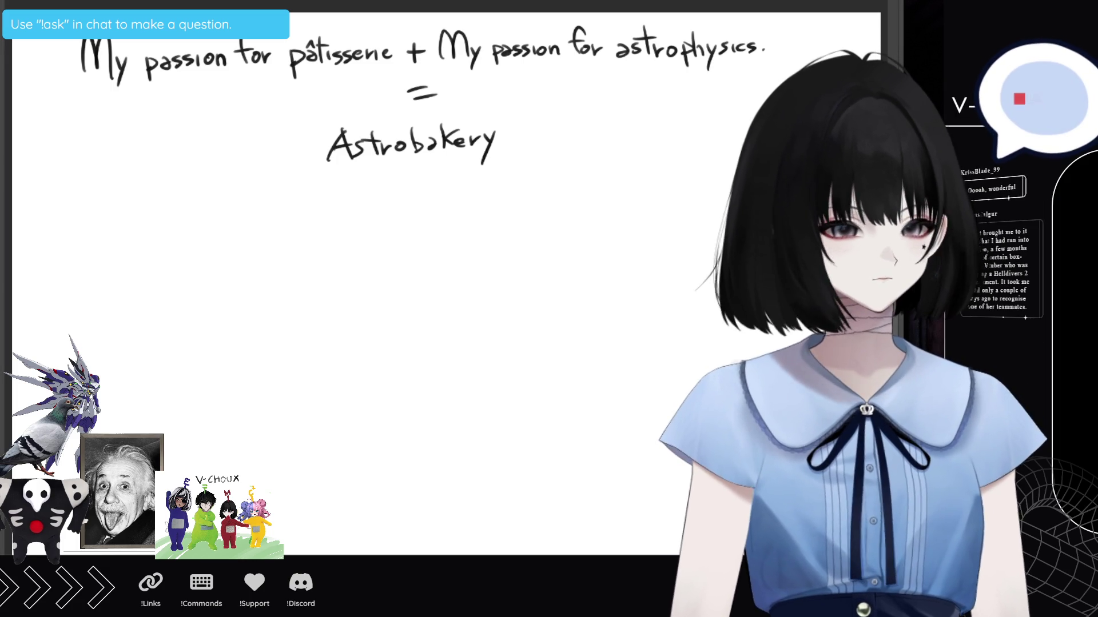
Handwrite a name below Astrobakery, striking out Éclair and adding a new surname.
left_click_drag(89, 222, 92, 248)
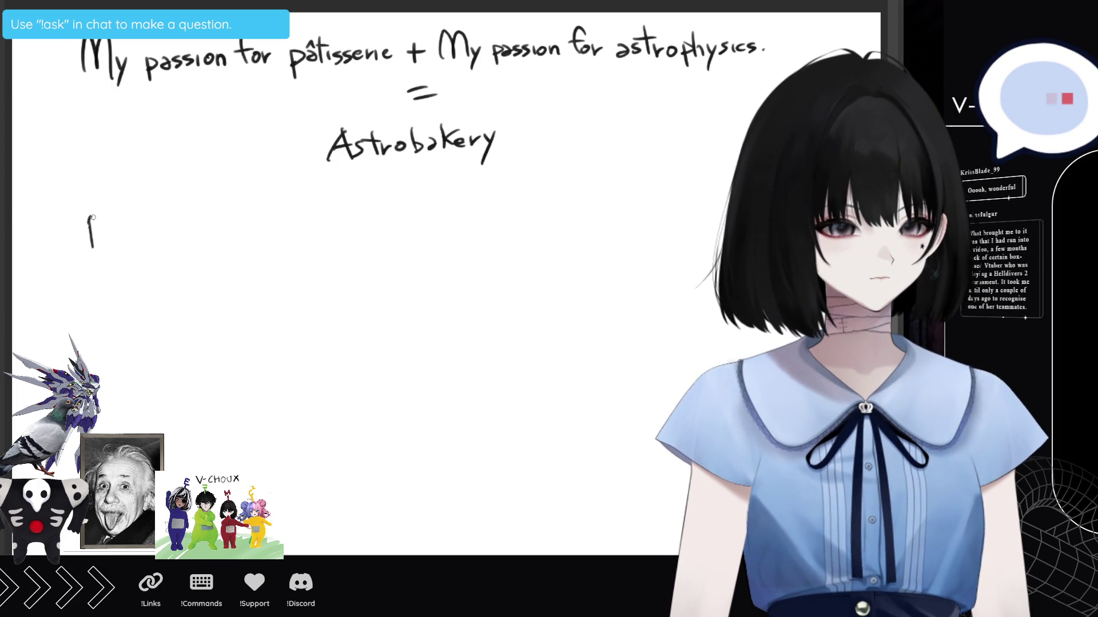
mouse_move(136, 221)
left_mouse_down()
mouse_move(148, 236)
mouse_move(136, 235)
mouse_move(210, 230)
left_mouse_up()
left_click_drag(195, 220, 207, 213)
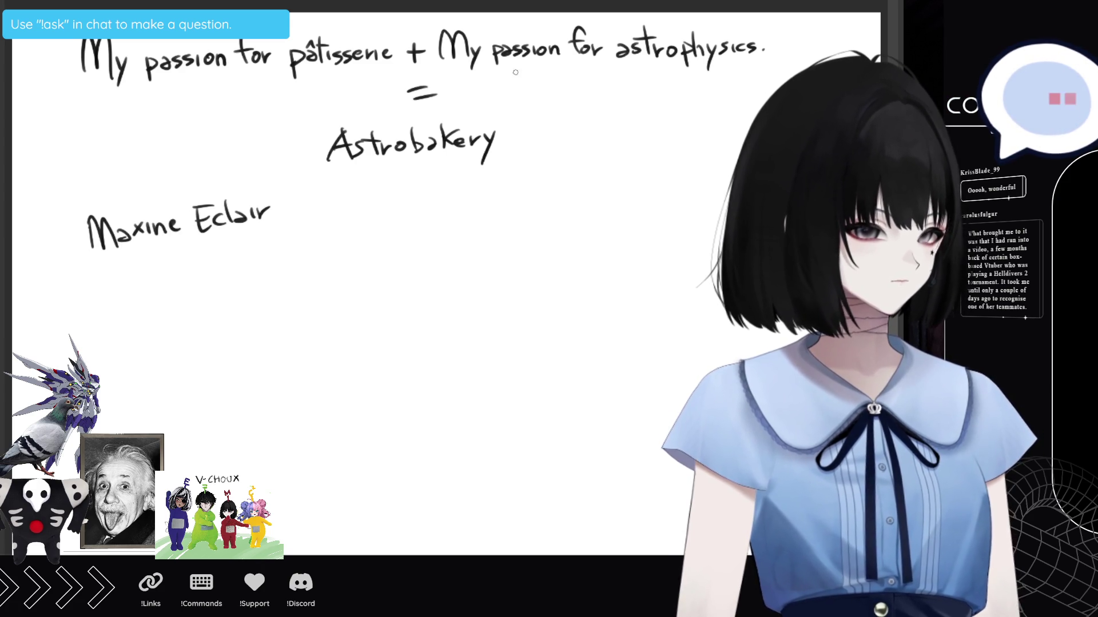
left_click_drag(266, 185, 188, 236)
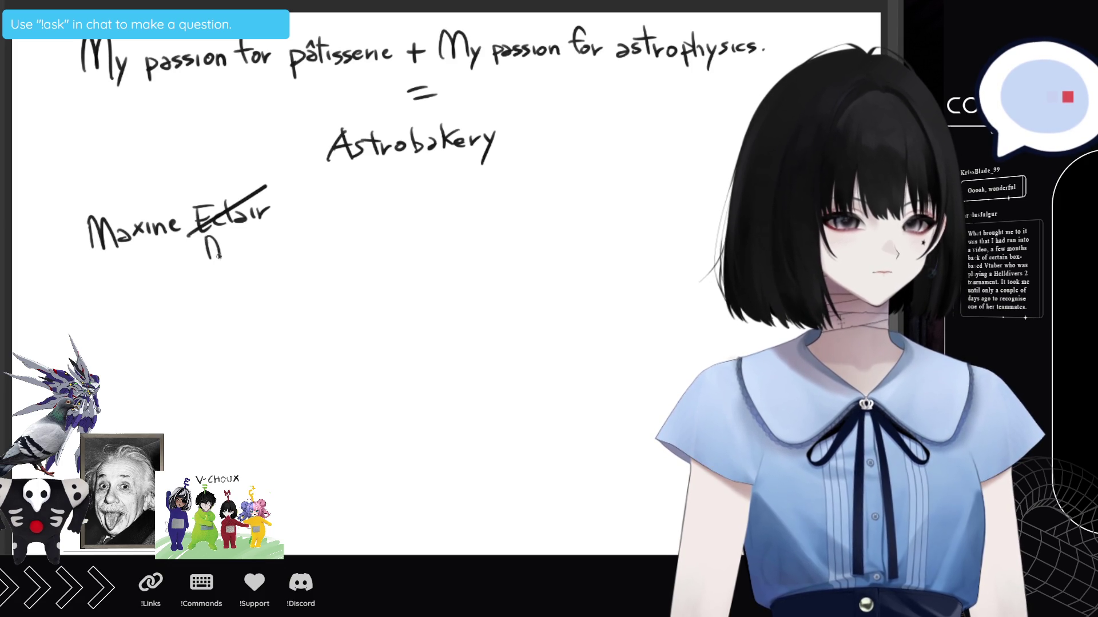
left_click_drag(266, 242, 282, 247)
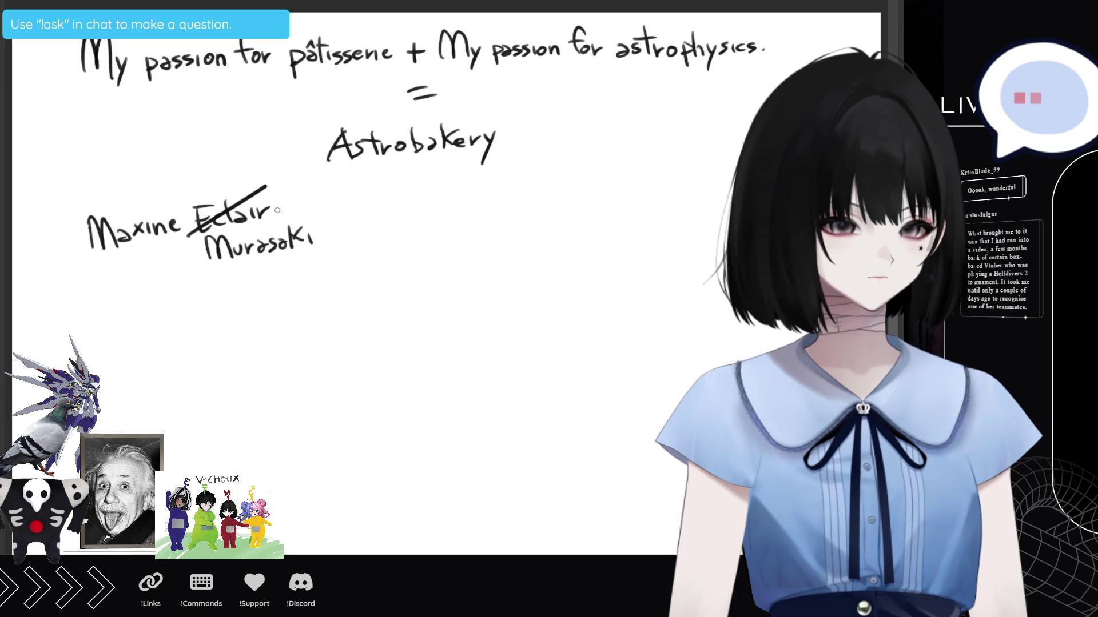
Draw and erase a curved arrow, then paste the eclair photo, moving and shrinking it.
left_click_drag(279, 204, 260, 302)
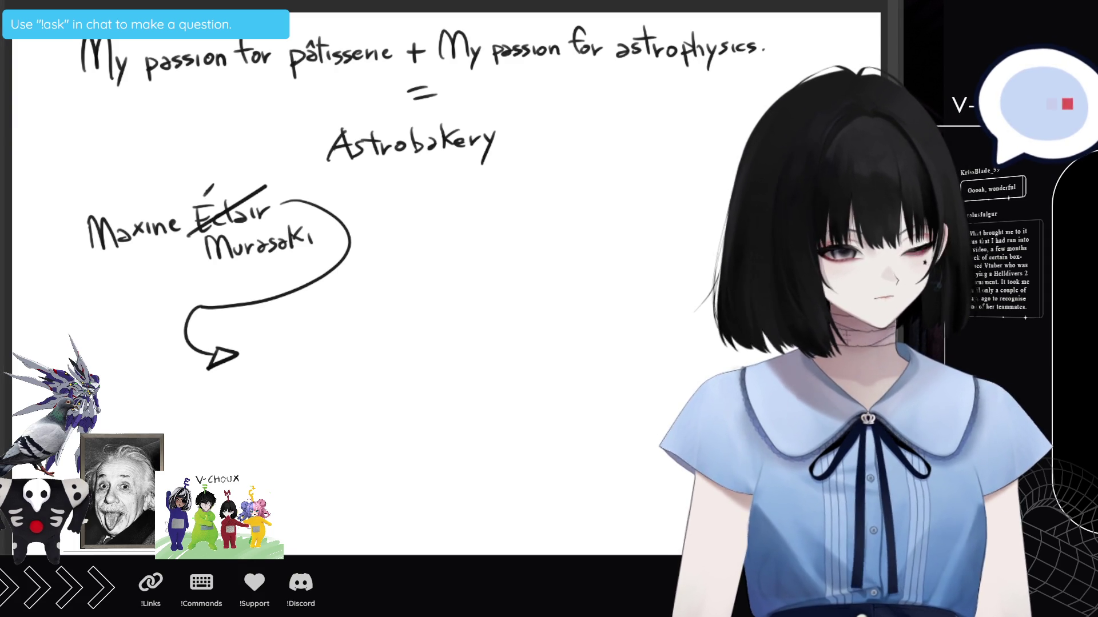
left_click_drag(292, 202, 278, 206)
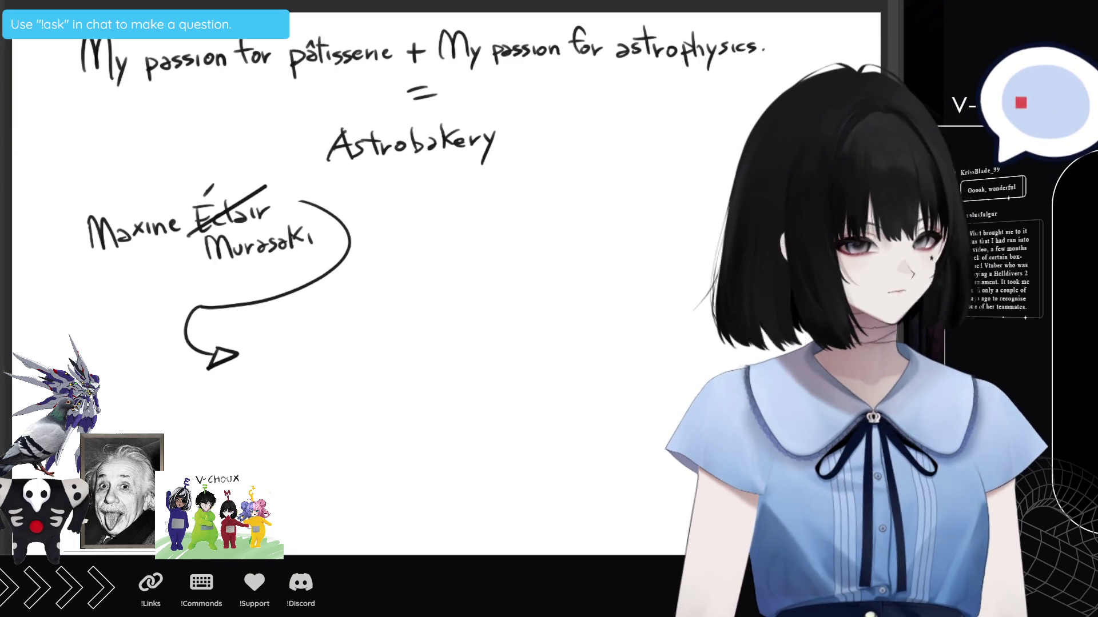
left_click_drag(348, 220, 305, 202)
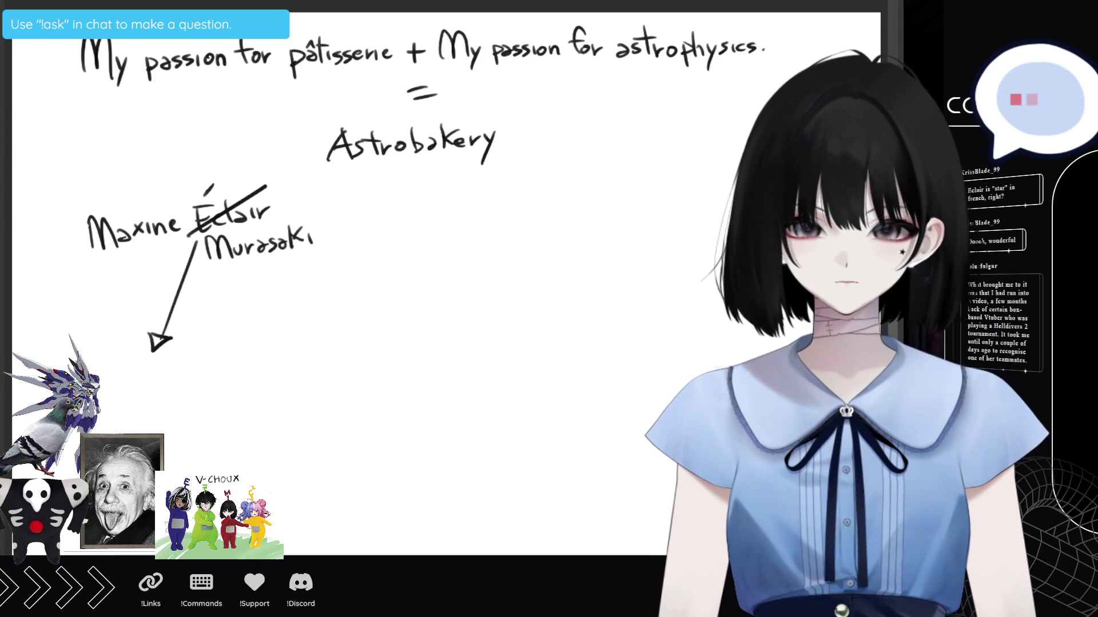
key("ctrl+v")
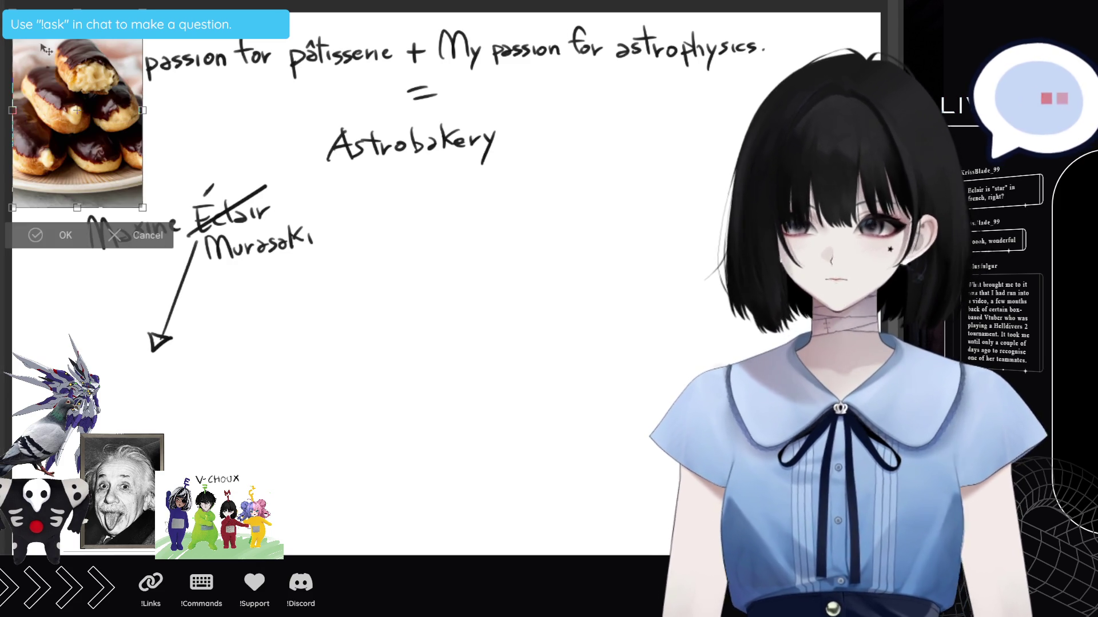
left_click_drag(77, 123, 197, 412)
left_click_drag(262, 454, 174, 434)
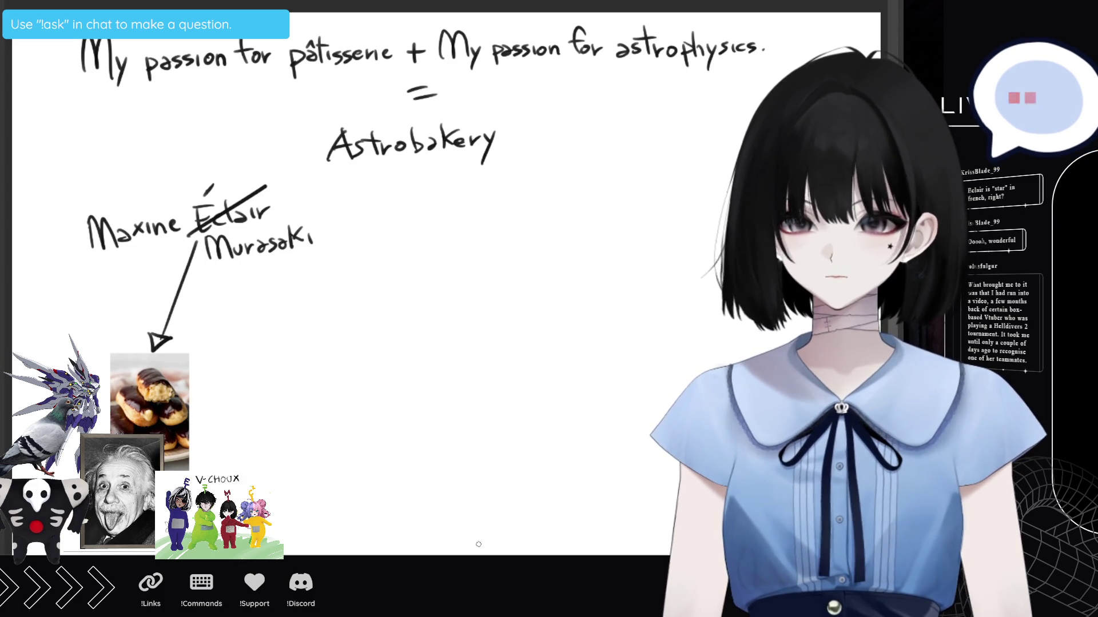
Finish placing the smaller eclair photo and handwrite 'Éclair' beside it.
left_click(507, 472)
left_click_drag(205, 399, 217, 421)
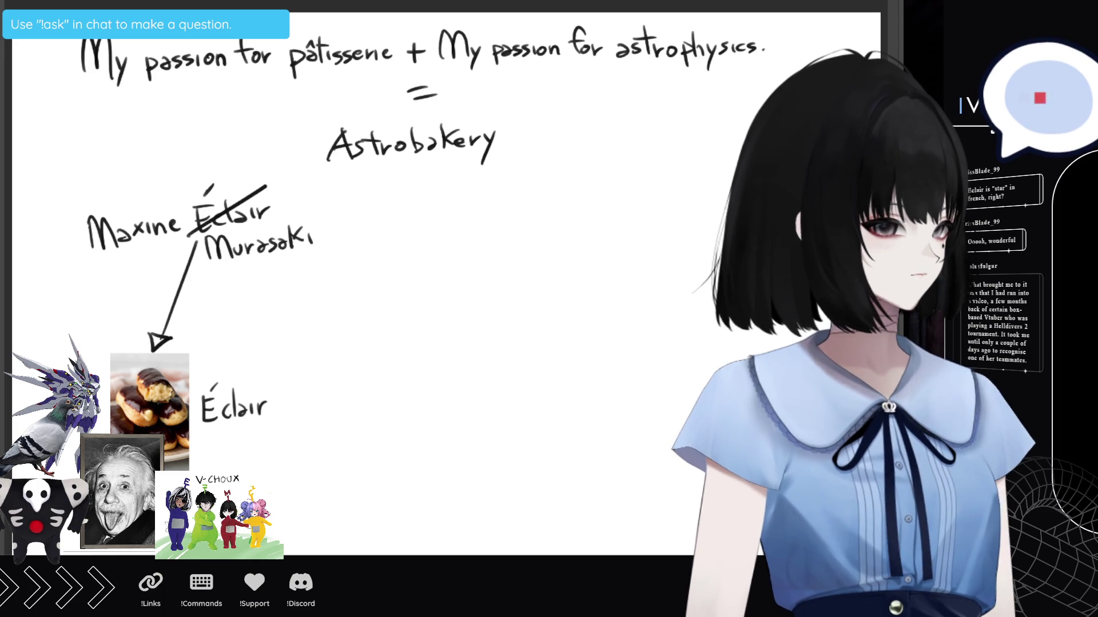
Handwrite ', a pastry made with choux dough' after Éclair.
mouse_move(274, 407)
left_mouse_down()
mouse_move(270, 425)
mouse_move(291, 409)
mouse_move(346, 404)
left_mouse_up()
left_click_drag(340, 386, 408, 394)
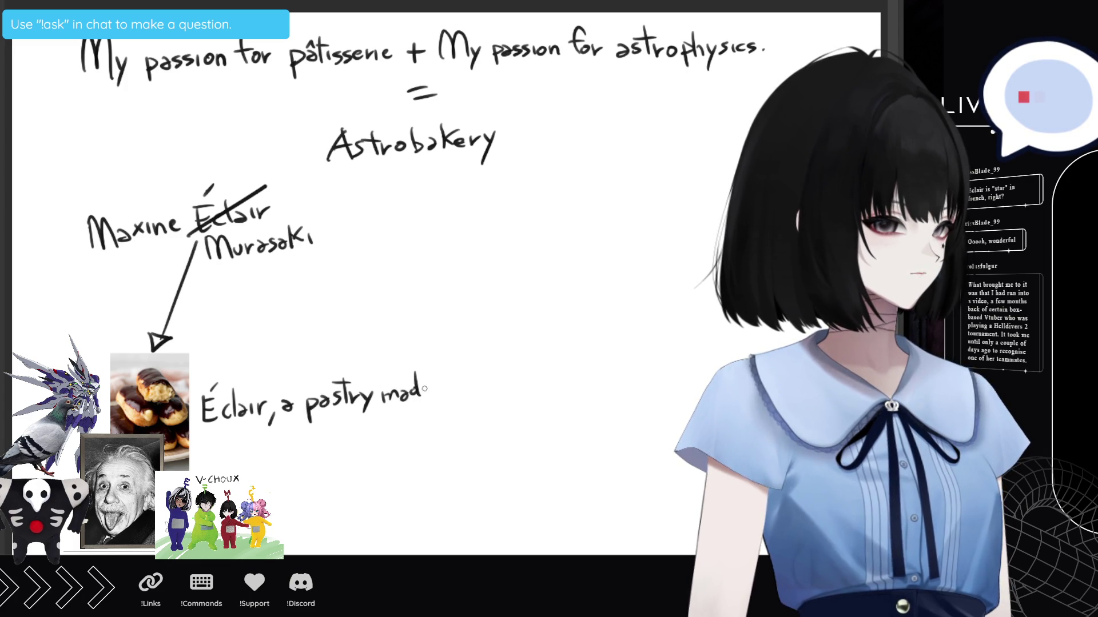
left_click_drag(449, 381, 469, 388)
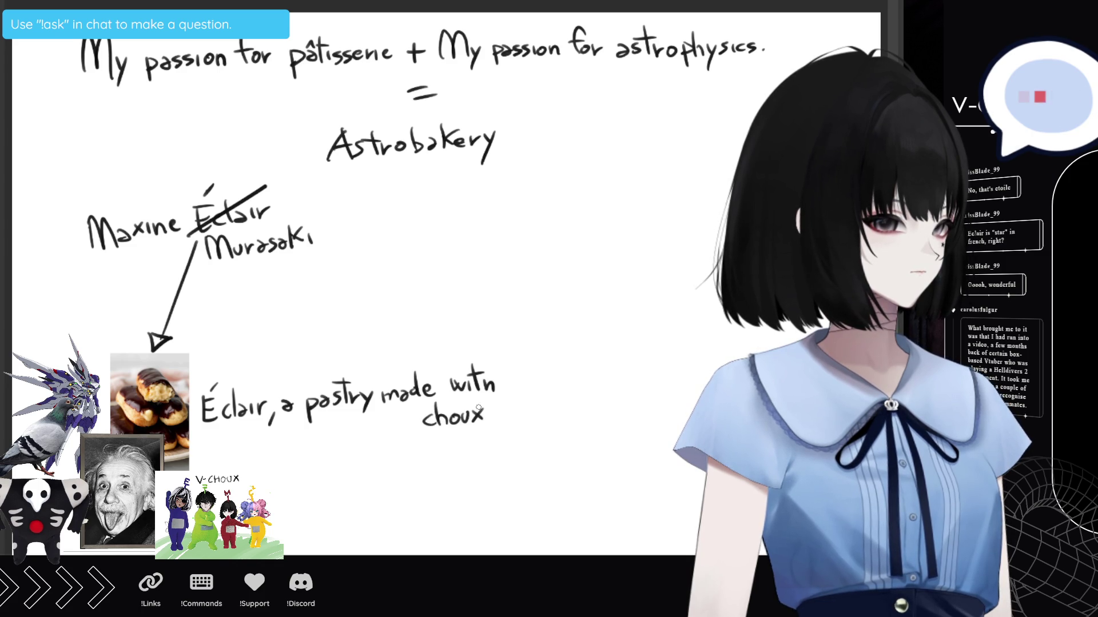
mouse_move(496, 411)
left_mouse_down()
mouse_move(501, 421)
mouse_move(513, 406)
left_mouse_up()
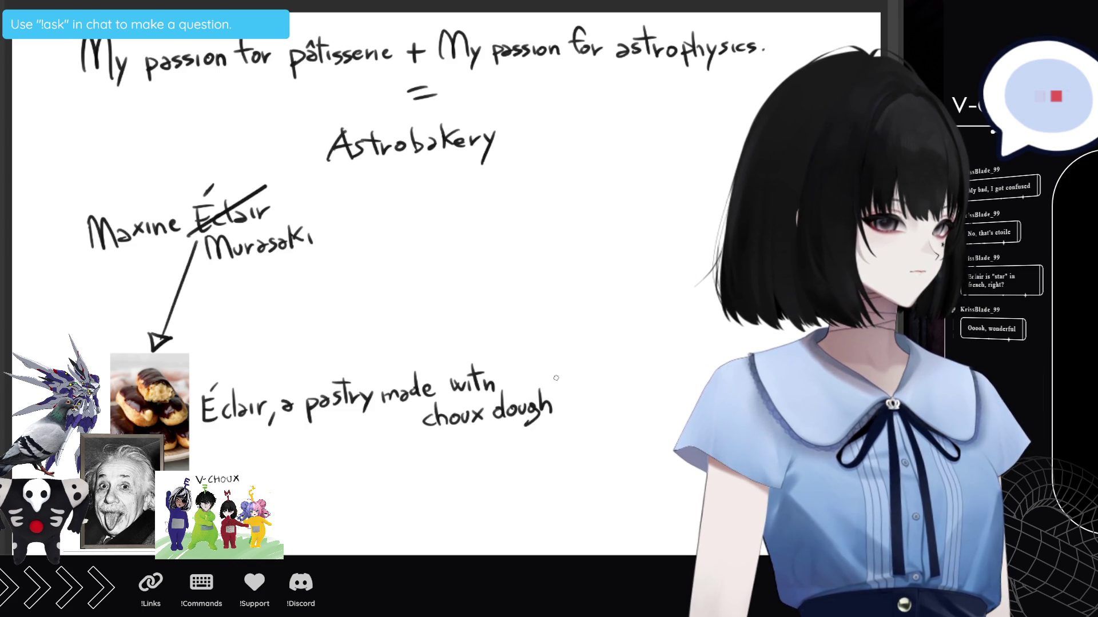
scroll(451, 344, "down", 2)
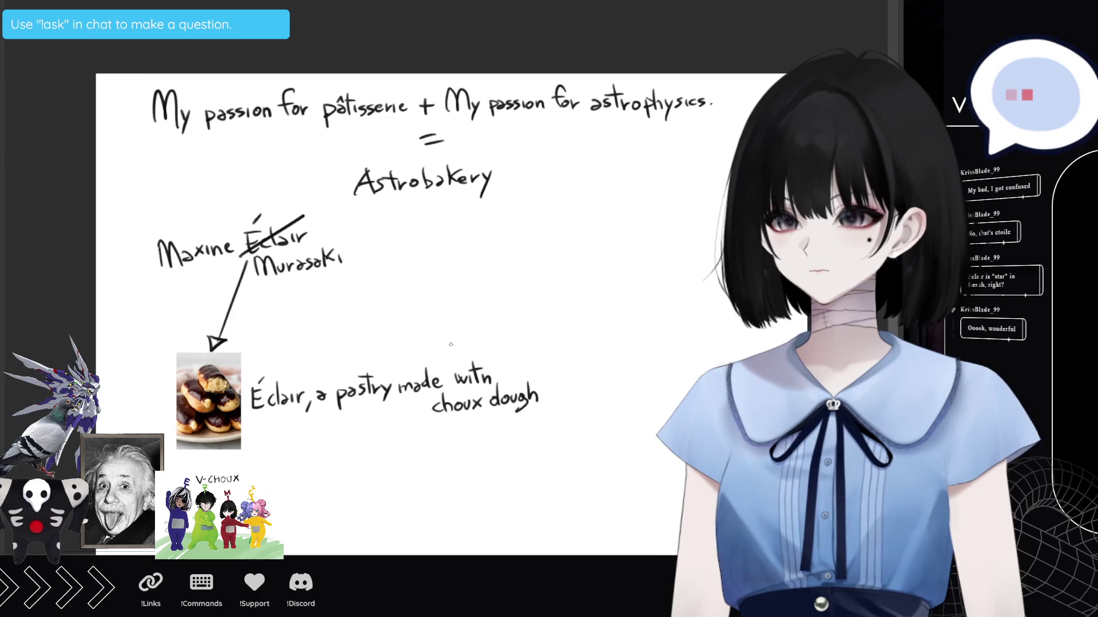
Pan the canvas right to make room for the chibi character image.
scroll(450, 344, "right", 3)
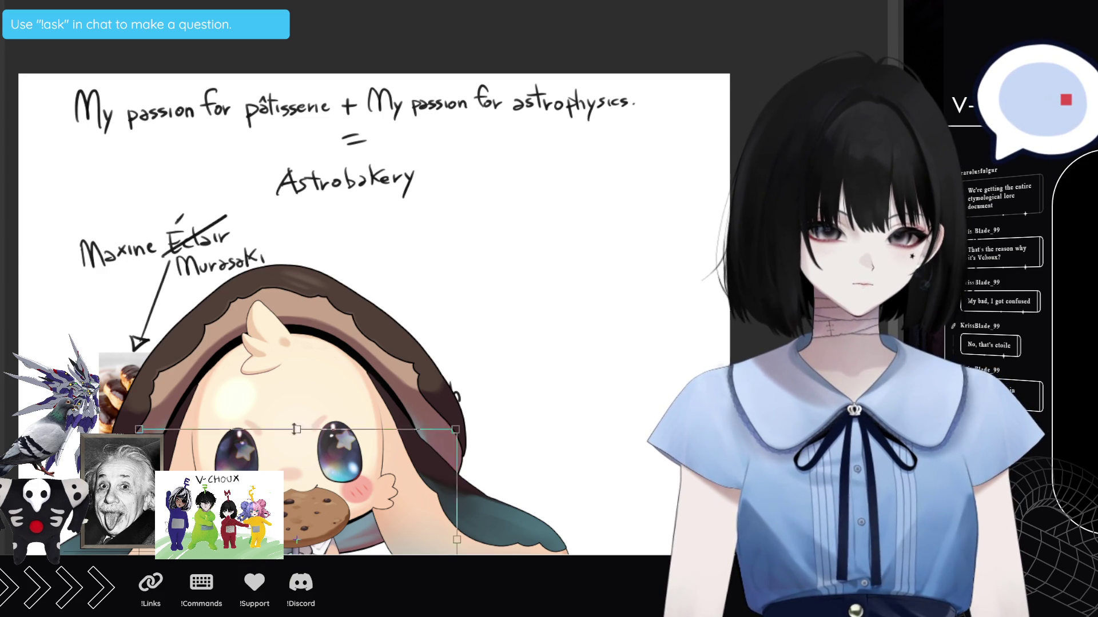
Shrink the Choux image beside the choux dough arrow and label it 'The Choux'.
left_click_drag(343, 526, 615, 462)
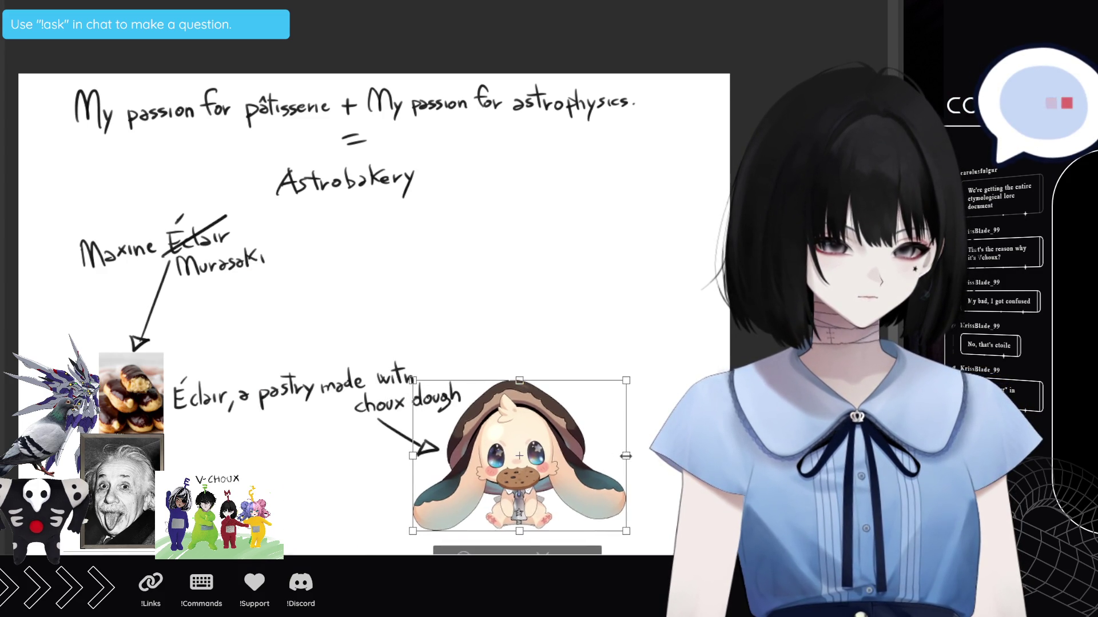
left_click_drag(634, 463, 580, 437)
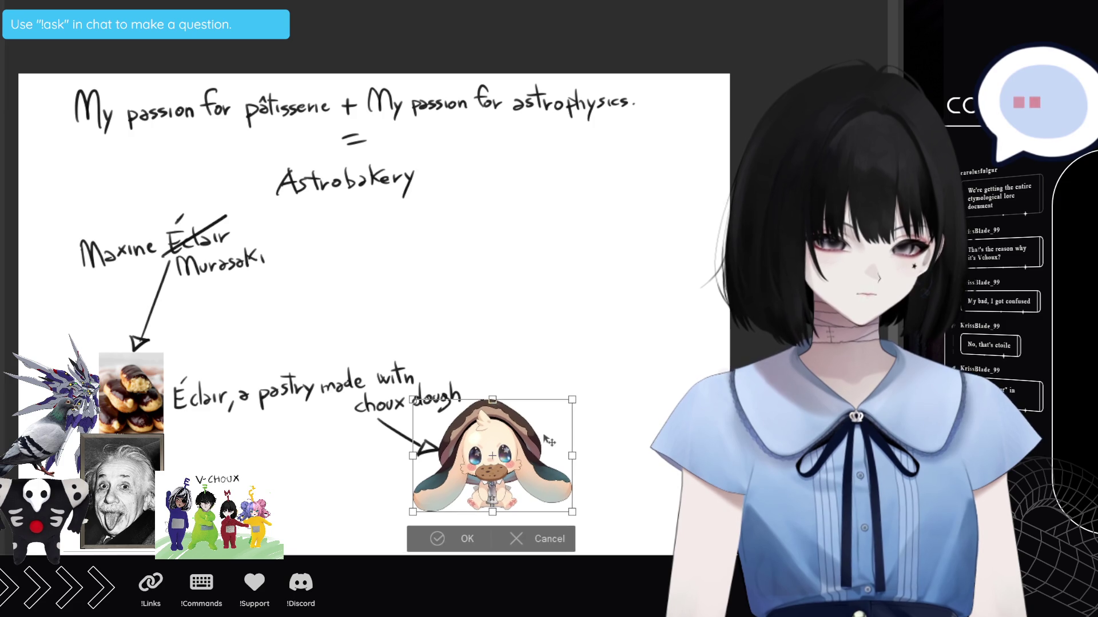
left_click_drag(496, 458, 507, 459)
left_click(467, 540)
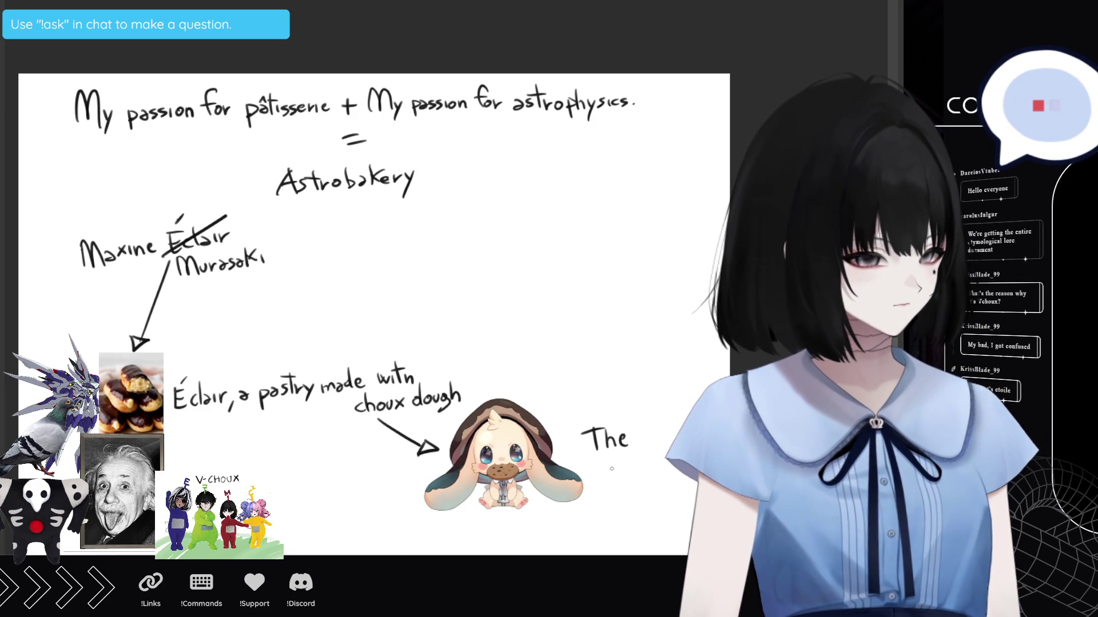
left_click_drag(613, 462, 600, 483)
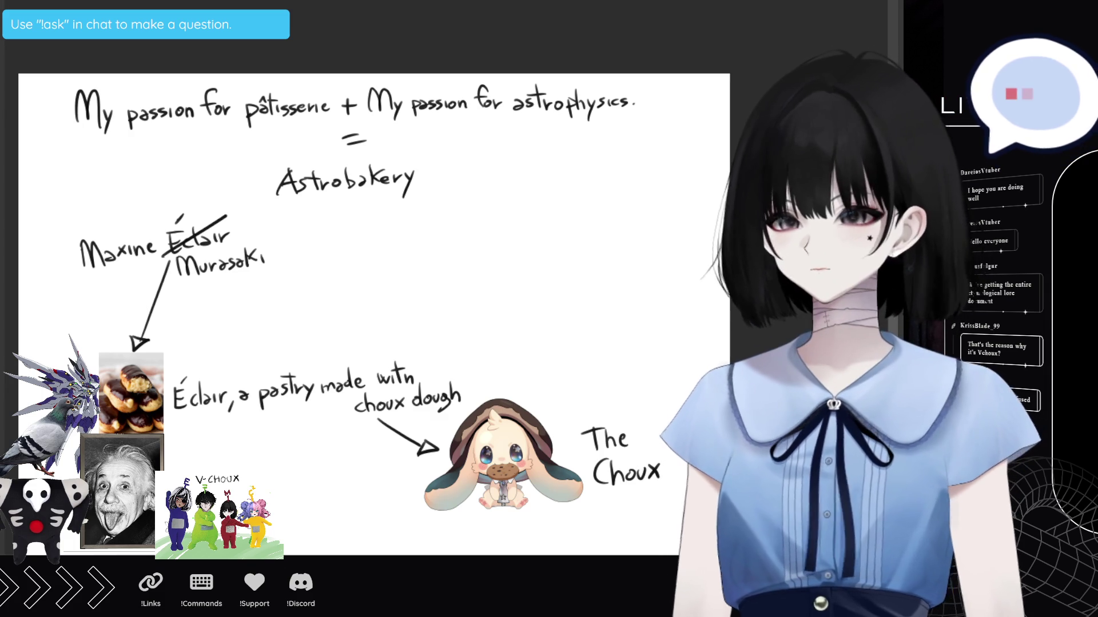
key("ctrl+minus")
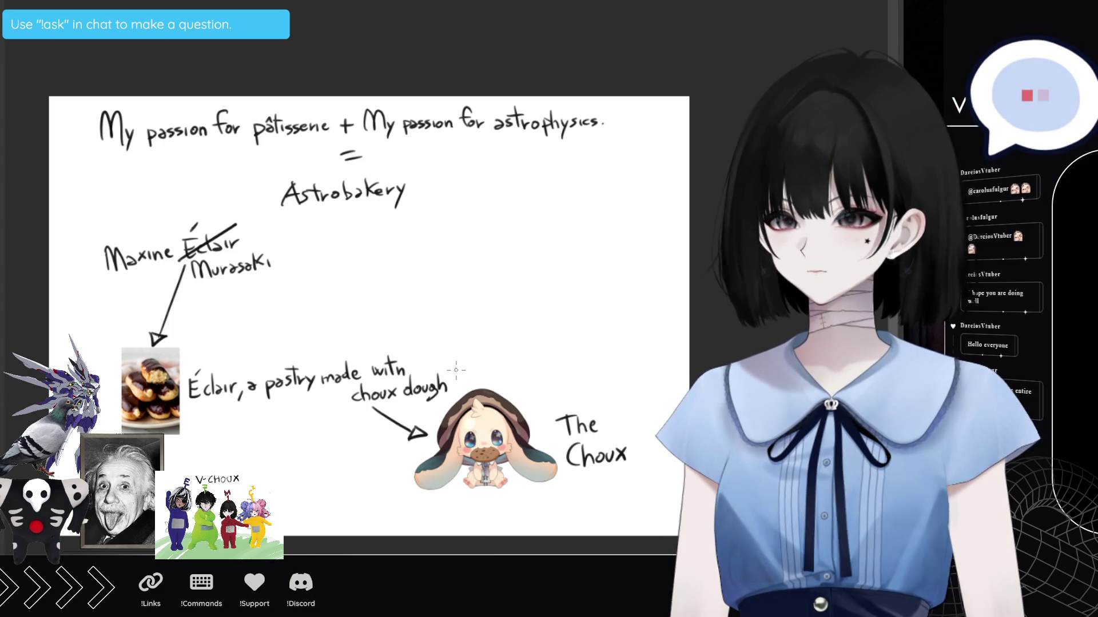
Lengthen the whiteboard downward to leave blank space below the Choux.
scroll(453, 369, "down", 1)
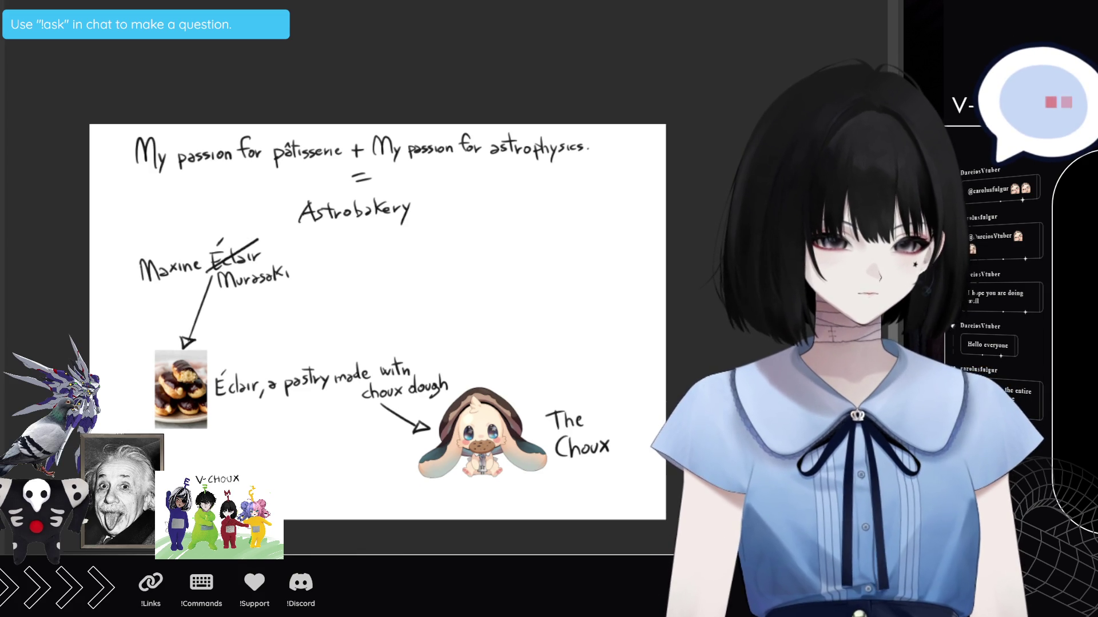
scroll(377, 320, "down", 5)
scroll(377, 206, "down", 2)
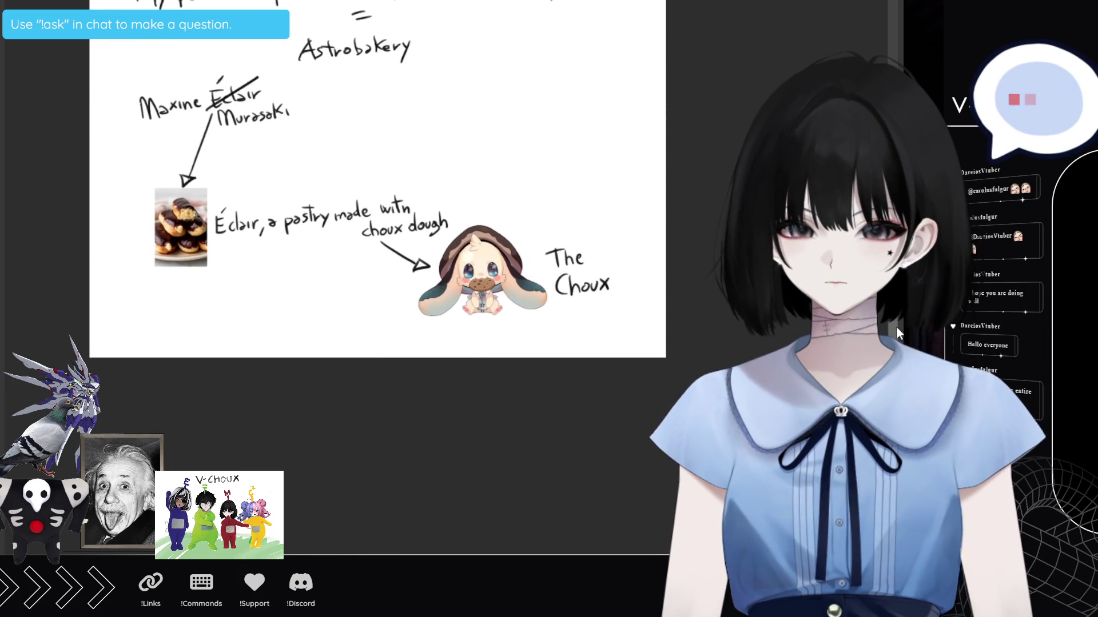
scroll(377, 206, "up", 2)
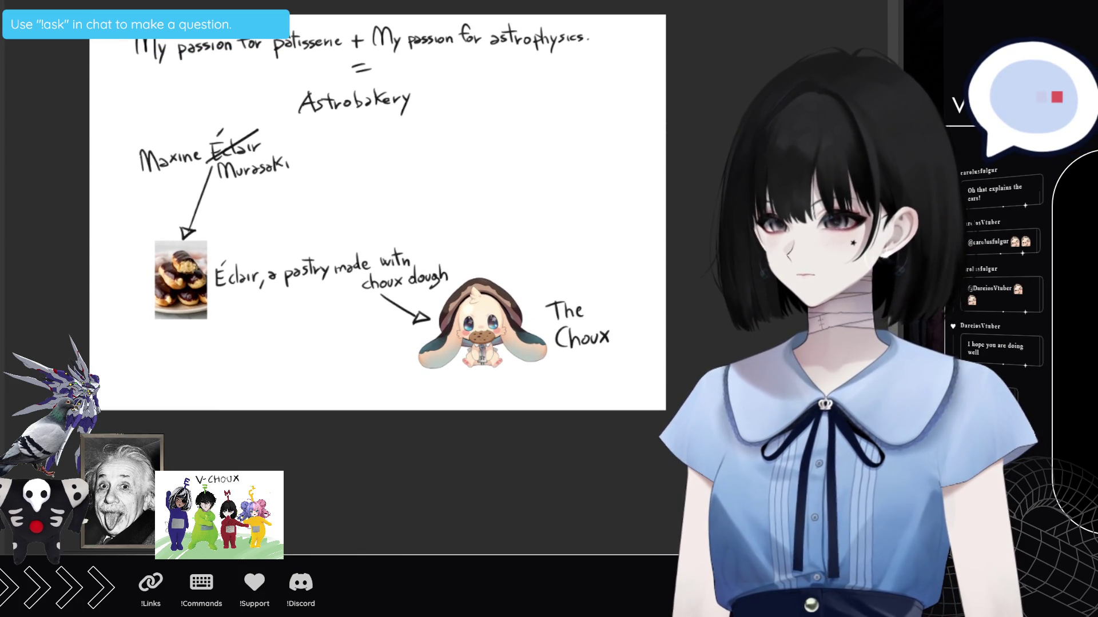
scroll(392, 211, "left", 1)
scroll(391, 212, "right", 1)
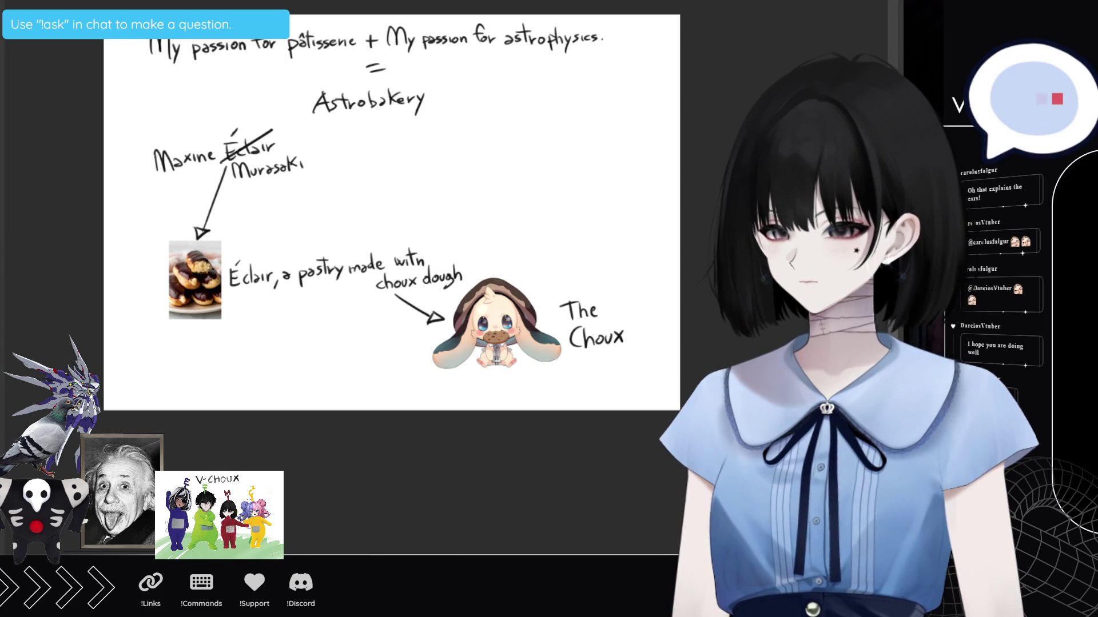
left_click(403, 424)
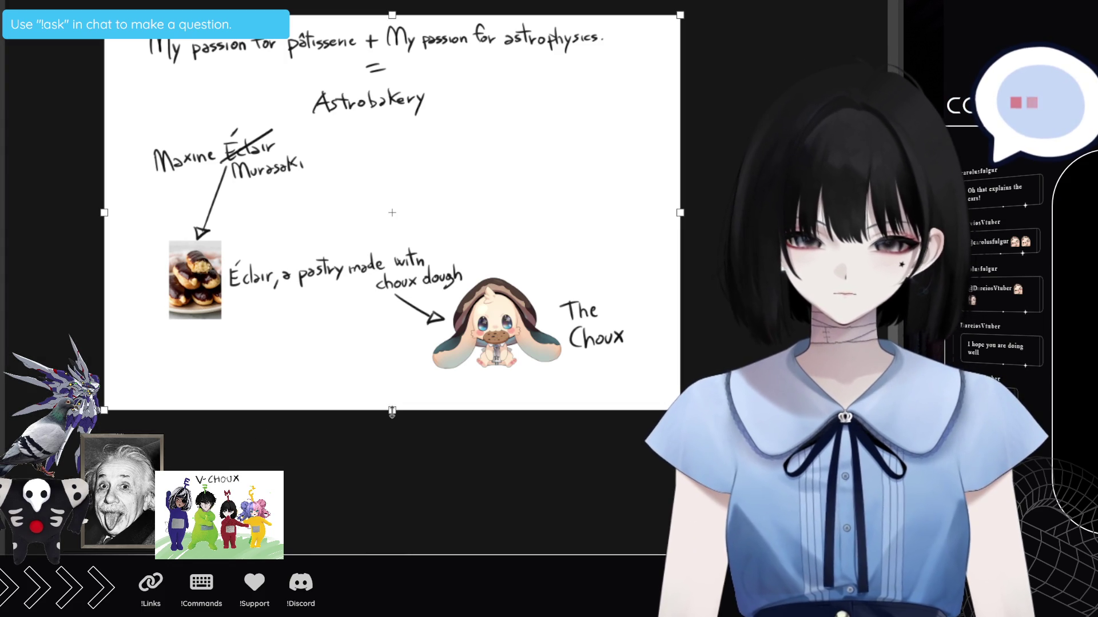
left_click_drag(404, 425, 404, 595)
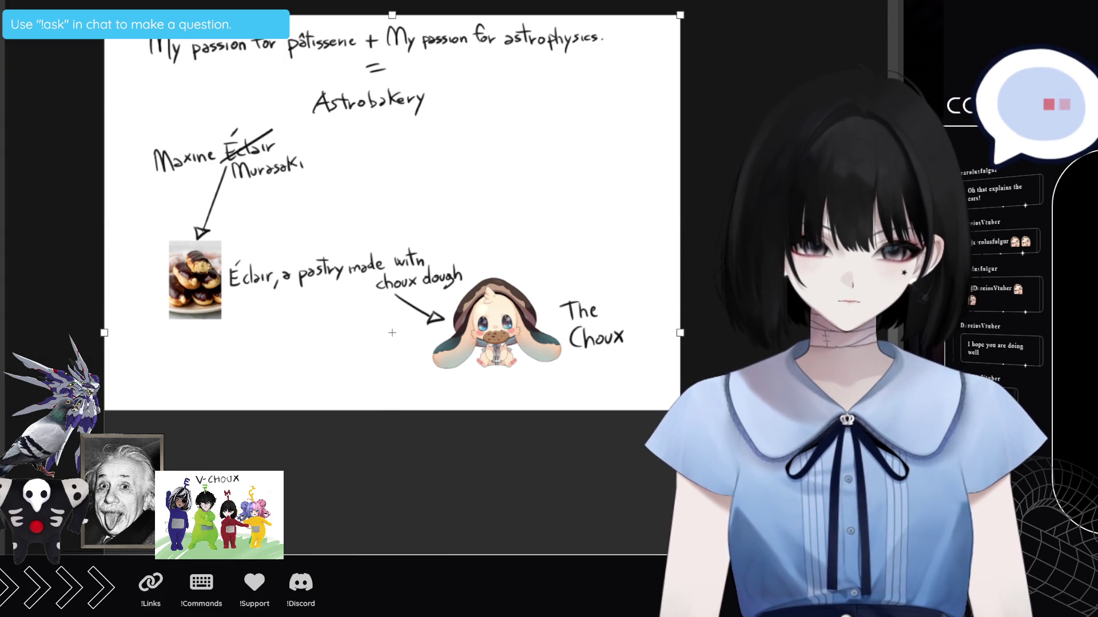
left_click_drag(488, 303, 542, 281)
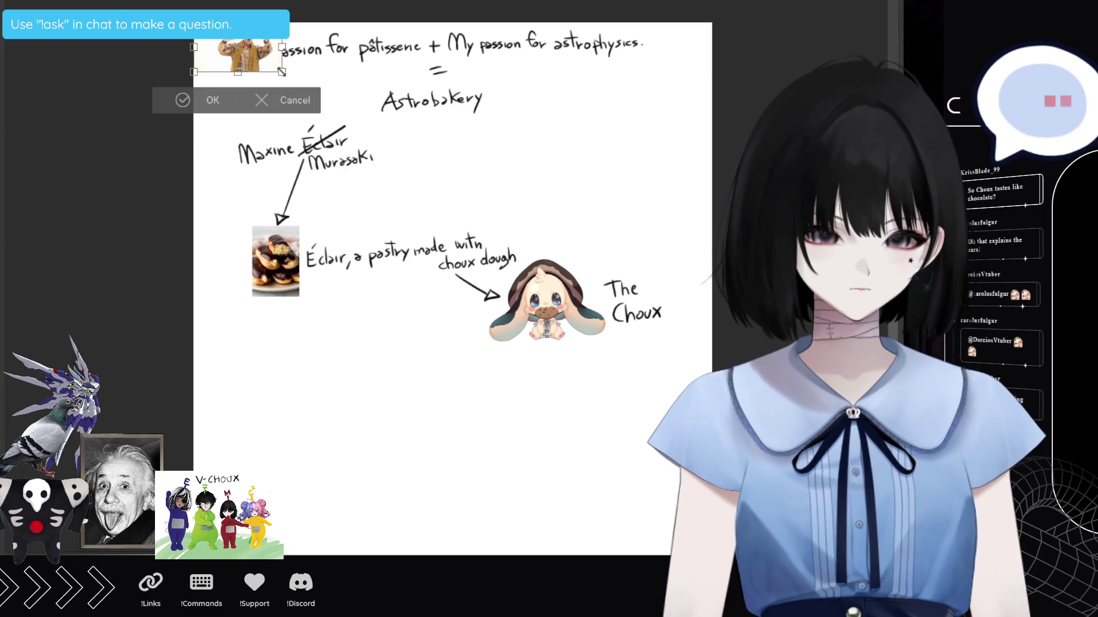
Enlarge the PPAP man picture and place it below the éclair line.
left_click_drag(282, 72, 526, 211)
mouse_move(496, 107)
left_mouse_down()
mouse_move(477, 355)
mouse_move(443, 395)
left_mouse_up()
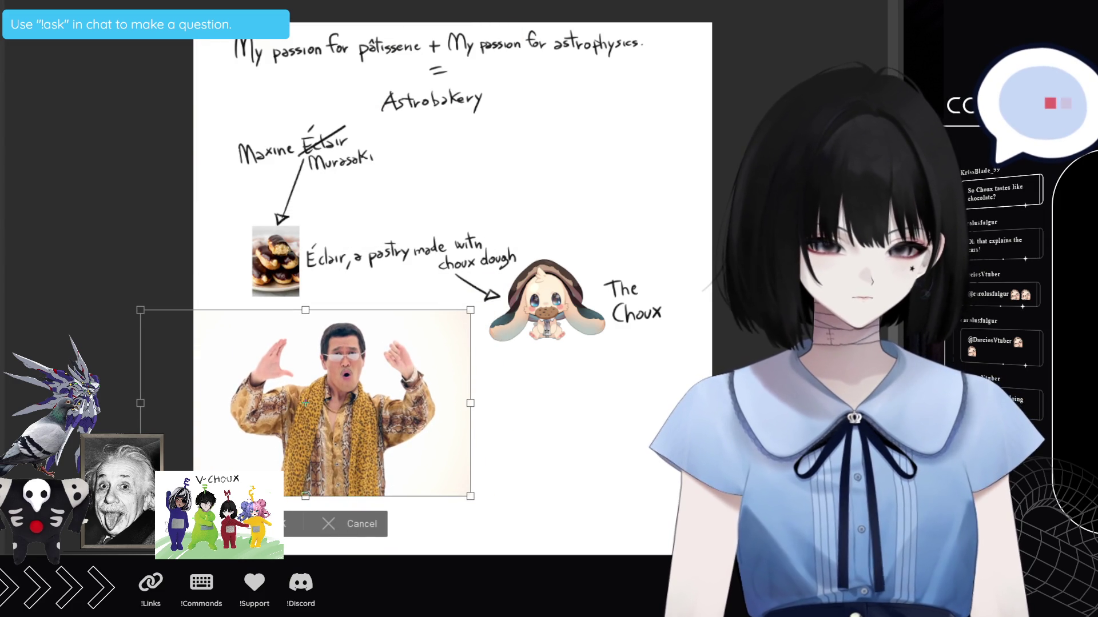
left_click(341, 517)
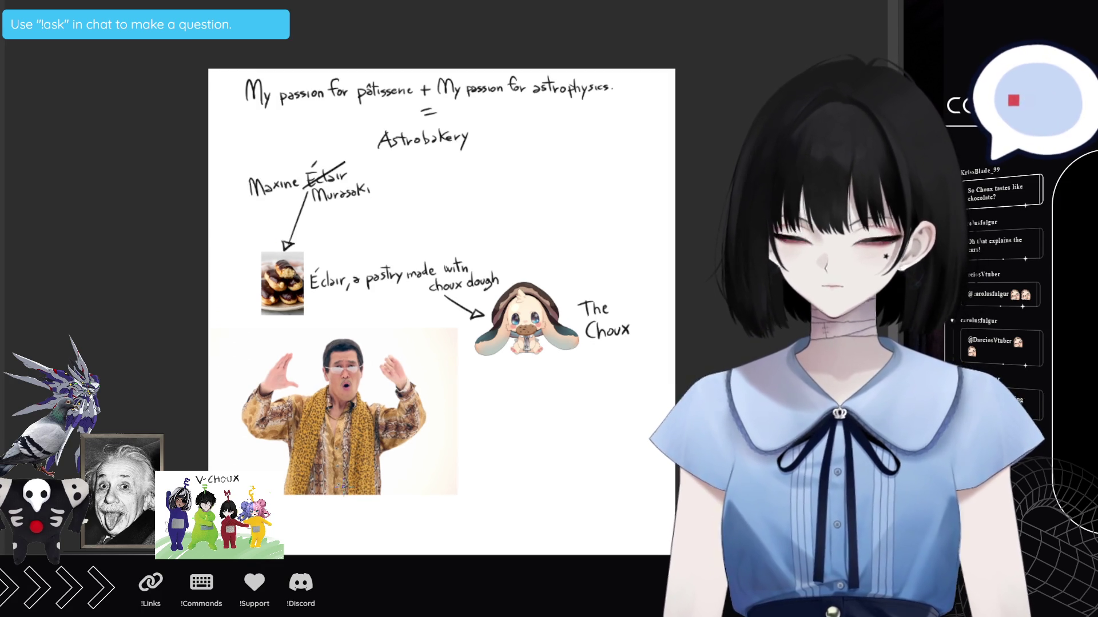
scroll(490, 497, "up", 1)
scroll(520, 504, "up", 1)
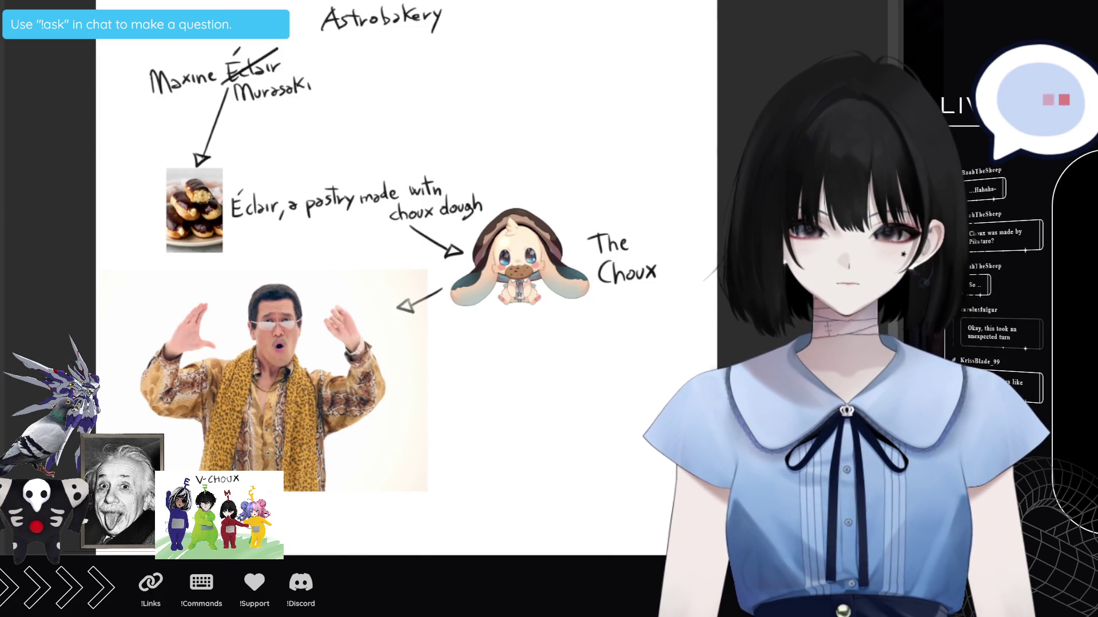
left_click(516, 281)
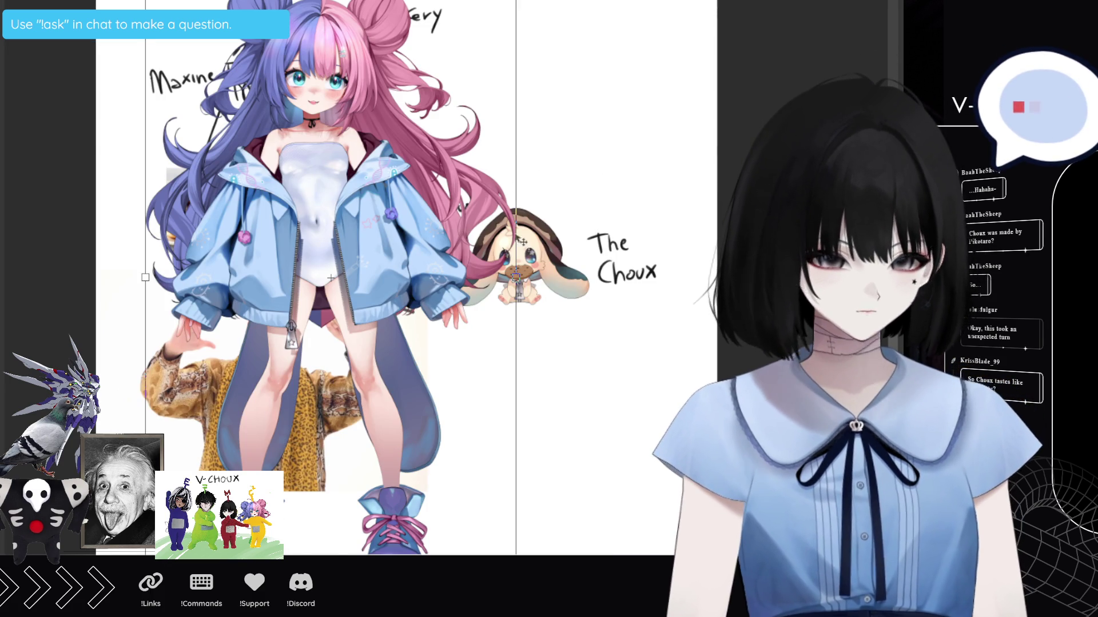
Shrink the pink-haired character image and set it on the PPAP man's raised hand.
left_click_drag(517, 277, 207, 205)
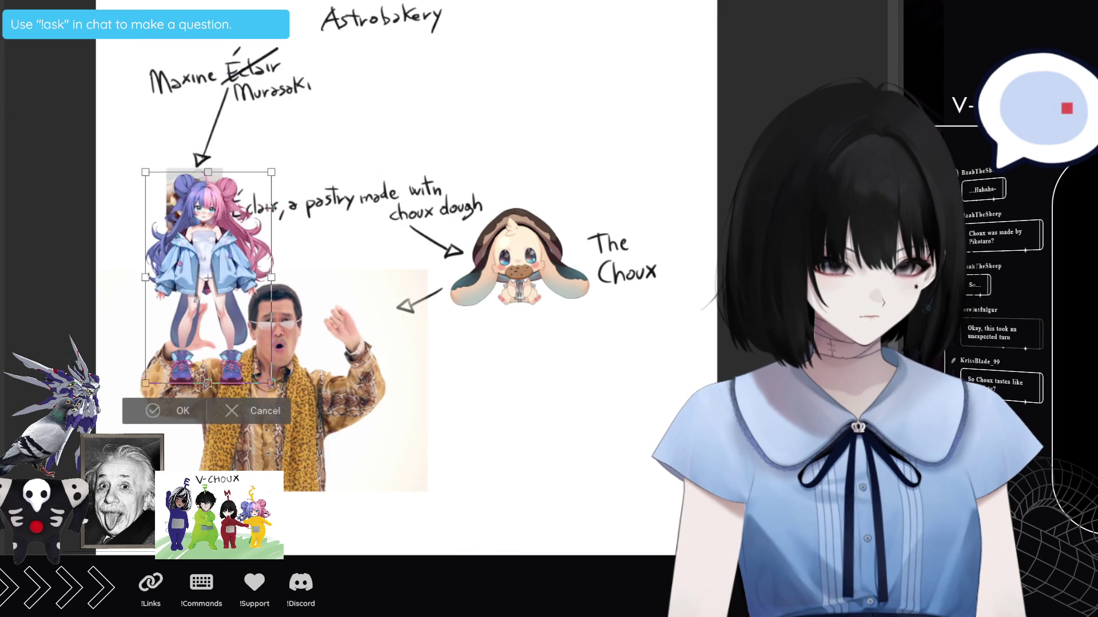
mouse_move(196, 264)
left_mouse_down()
mouse_move(231, 298)
mouse_move(211, 315)
left_mouse_up()
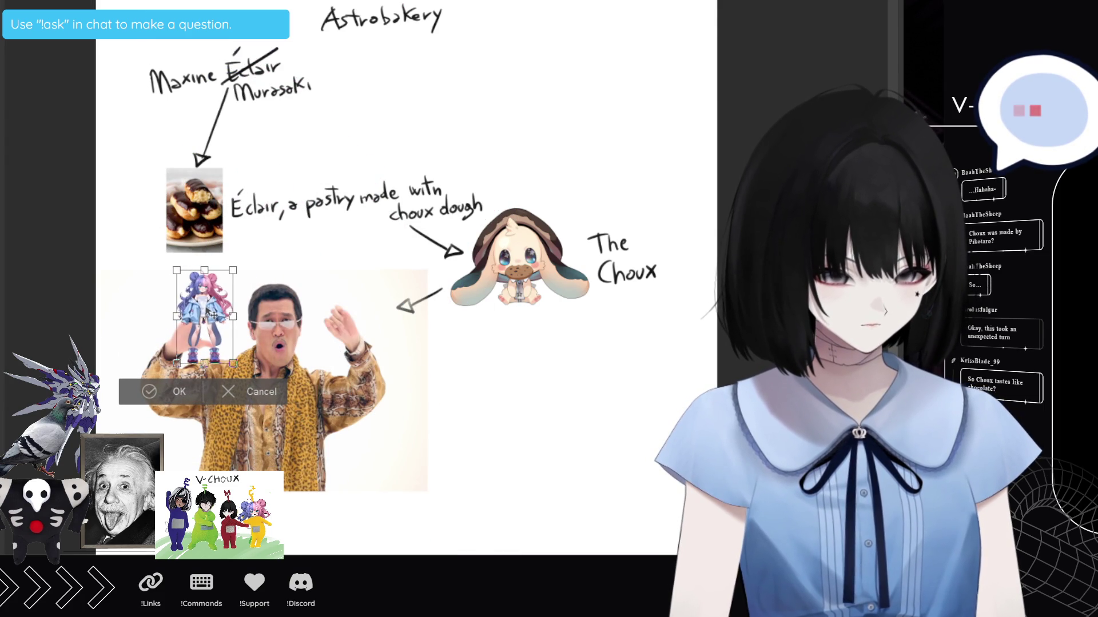
left_click(176, 387)
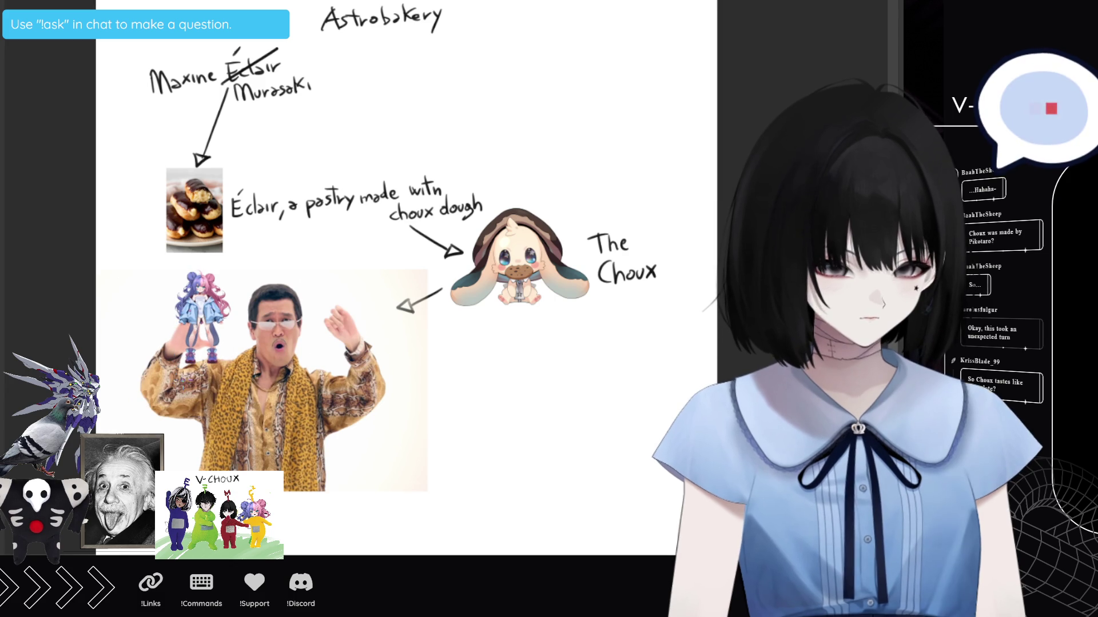